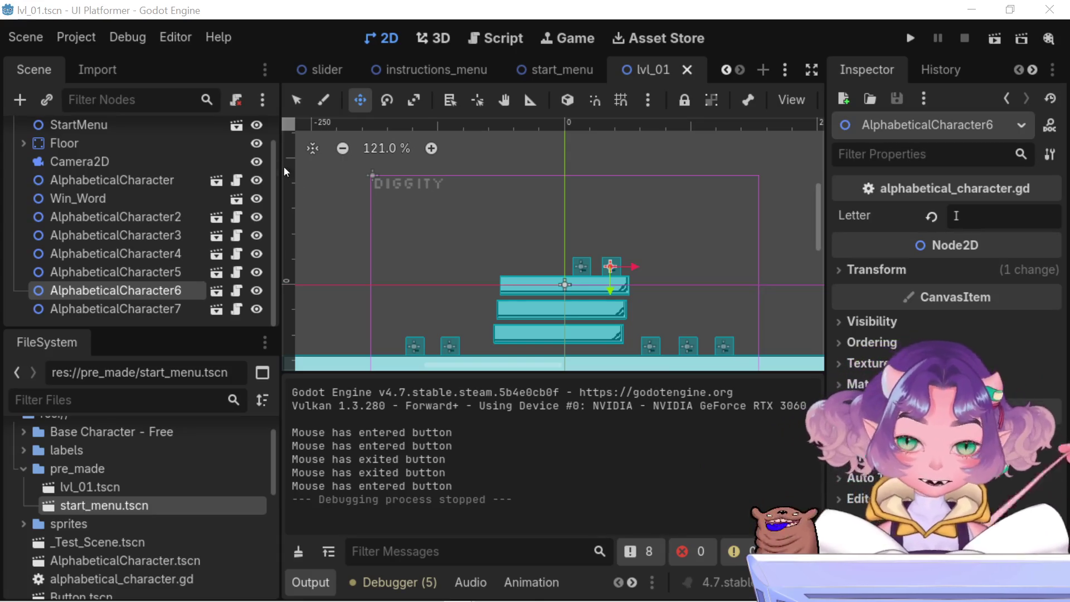
Check the neighbouring letter blocks, then set AlphabeticalCharacter6's Letter to T
left_click(166, 307)
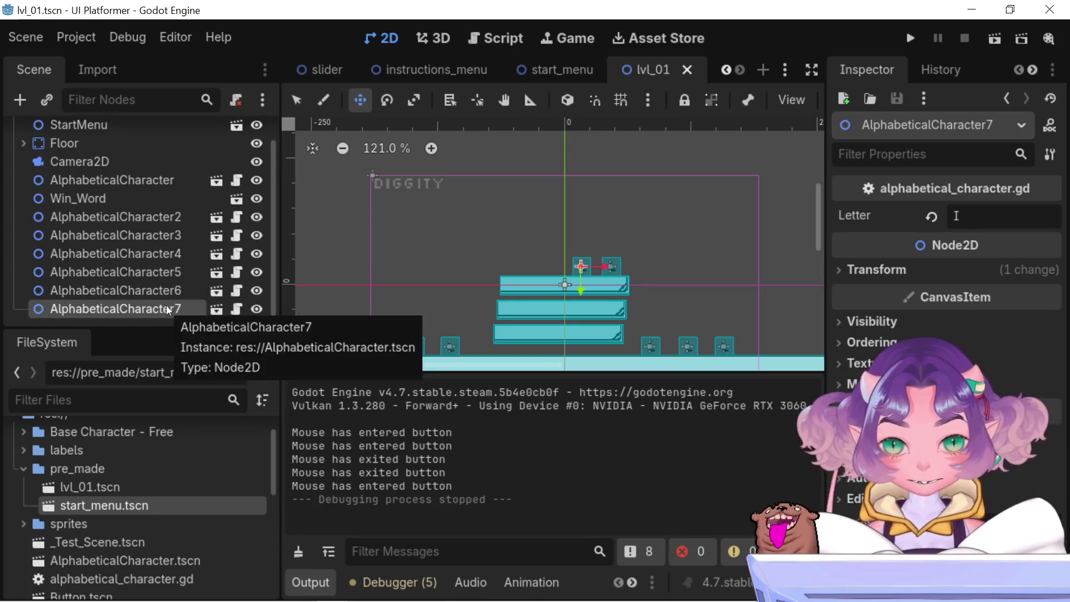
left_click(162, 290)
left_click(158, 270)
left_click(159, 252)
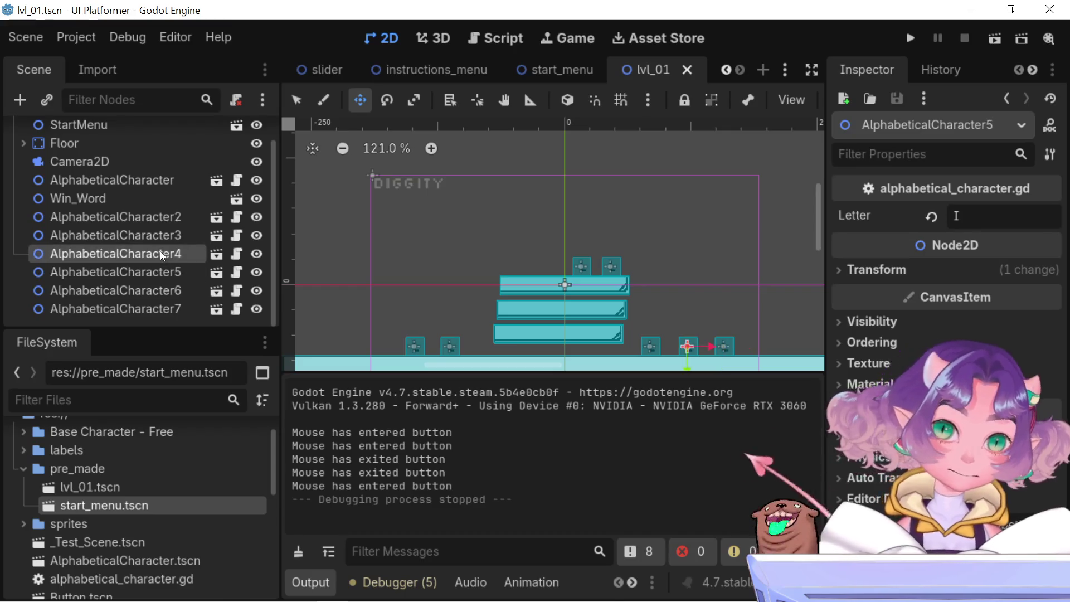
left_click(165, 277)
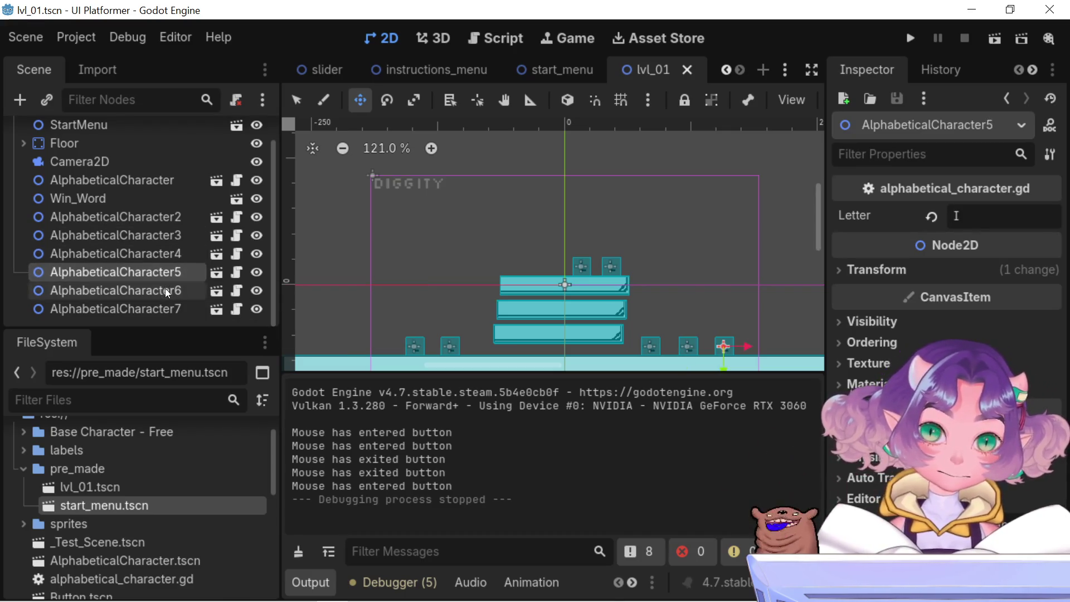
left_click(165, 289)
type("T")
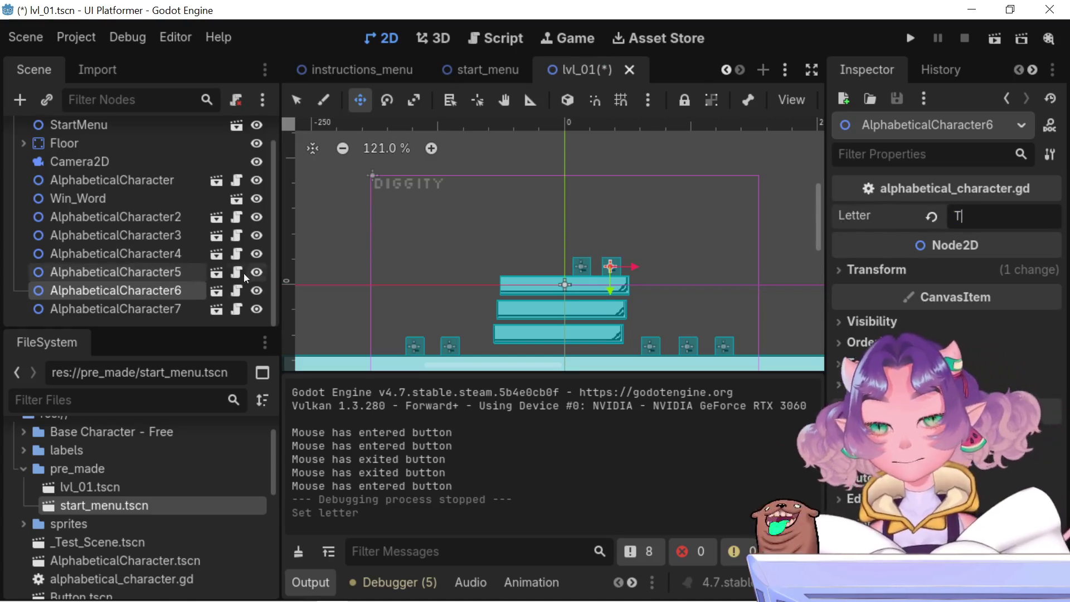
Replace AlphabeticalCharacter7's Letter I with Y
left_click(115, 309)
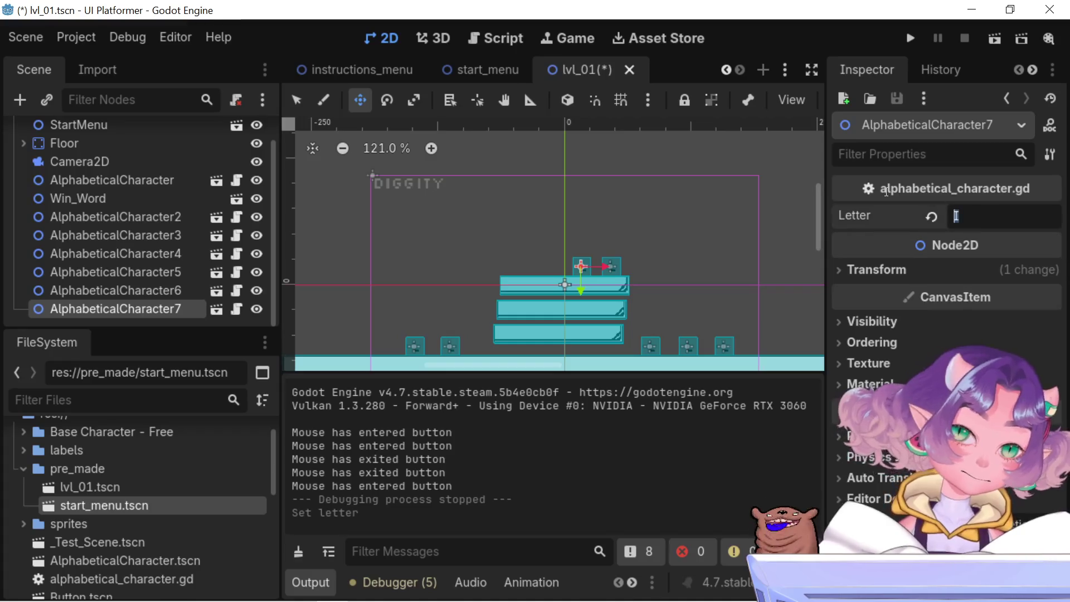
left_click(904, 218)
type("T")
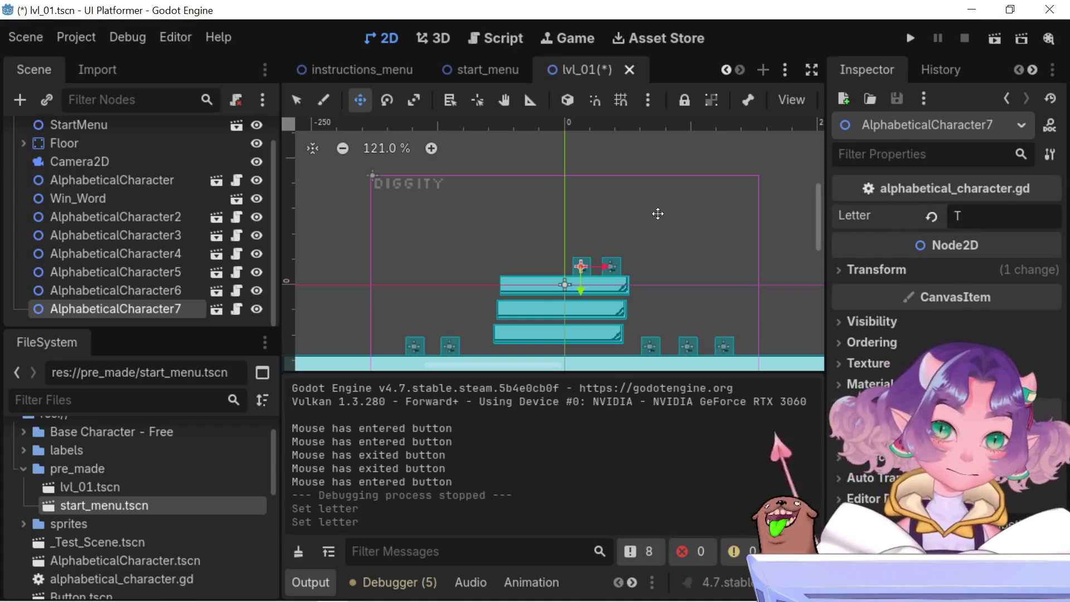
key("BackSpace")
type("Y")
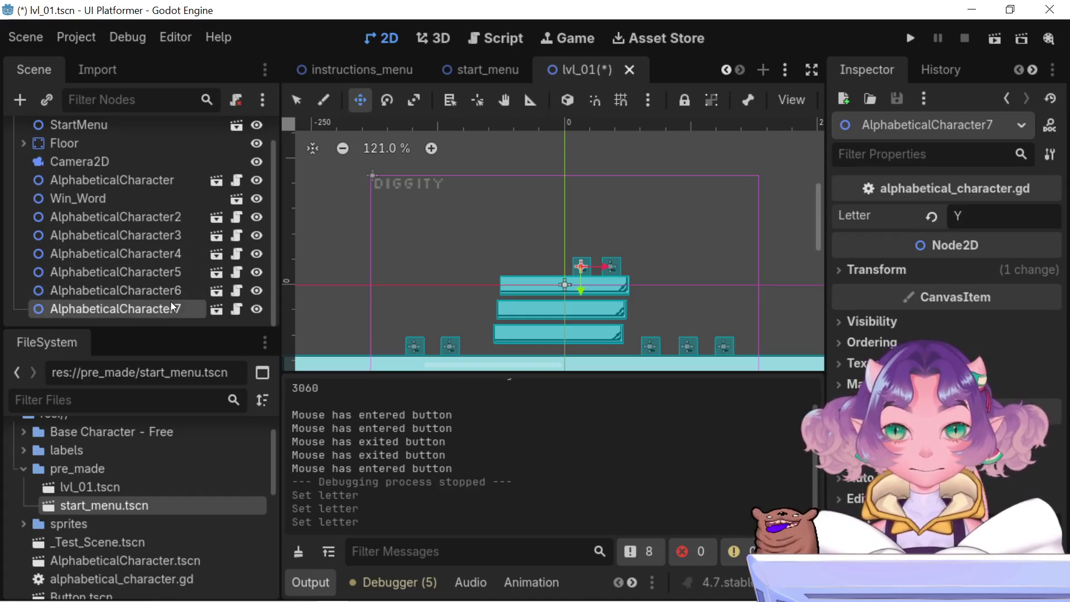
Confirm AlphabeticalCharacter6 holds T and pan the level view toward the floor blocks
double_click(169, 301)
key("Escape")
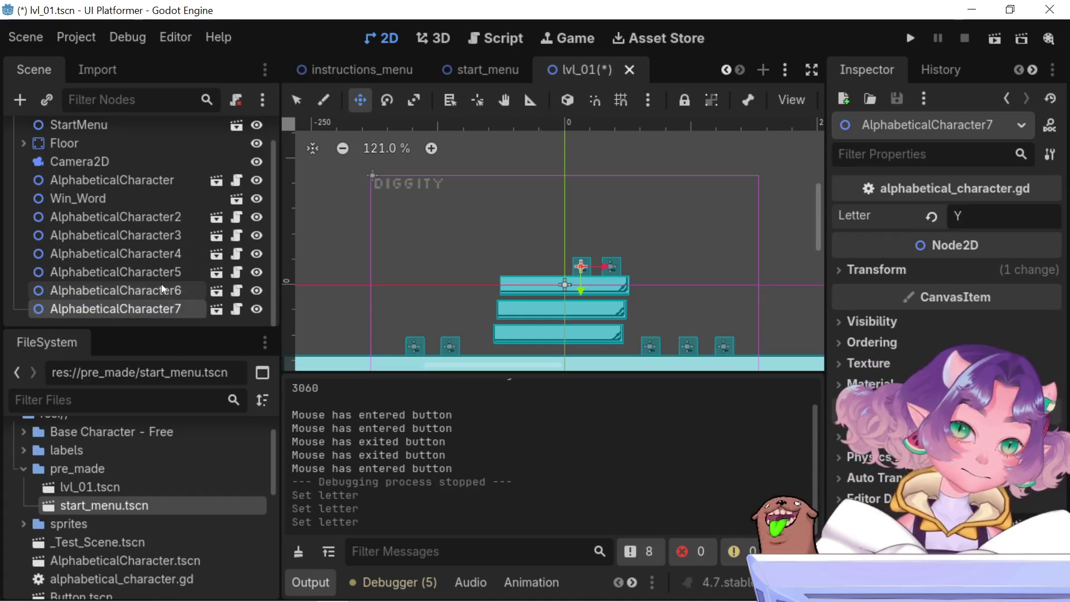
left_click(162, 286)
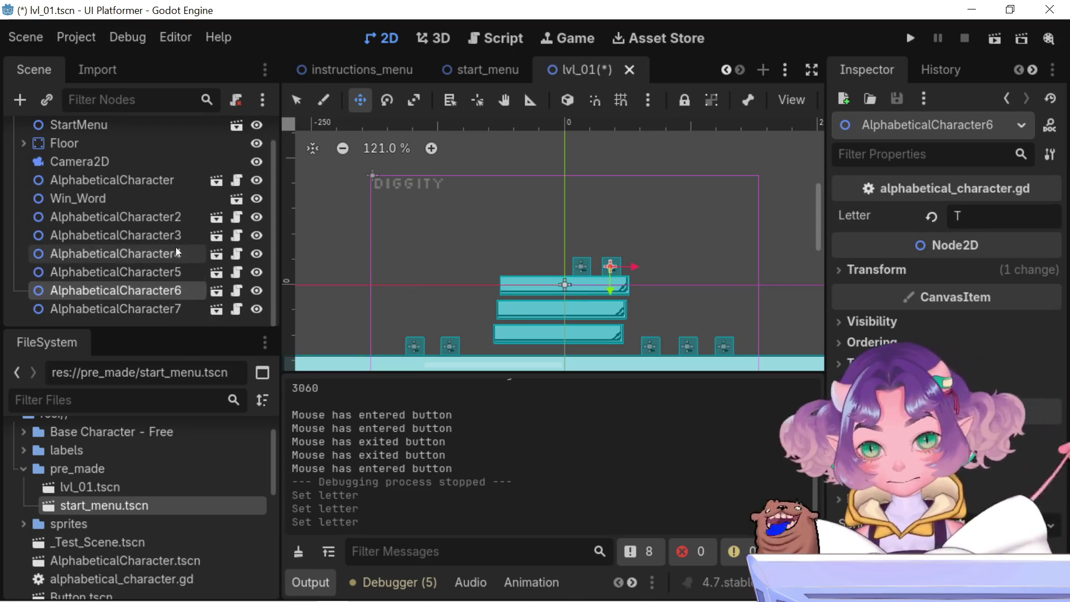
left_click_drag(439, 284, 463, 195)
scroll(468, 258, "up", 5)
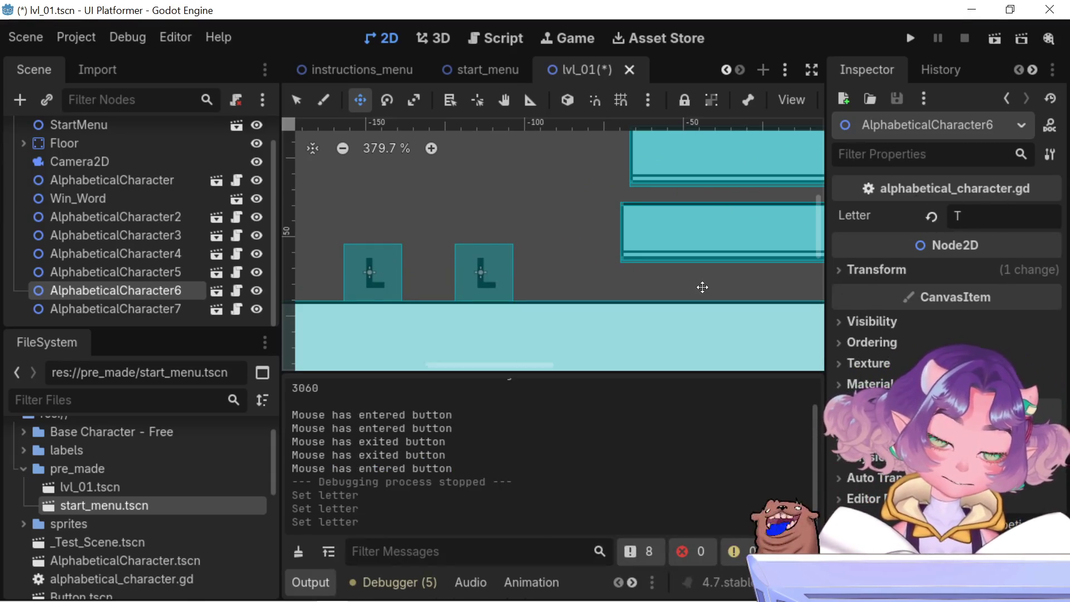
scroll(702, 284, "down", 5)
mouse_move(689, 287)
left_mouse_down()
mouse_move(493, 346)
mouse_move(511, 333)
left_mouse_up()
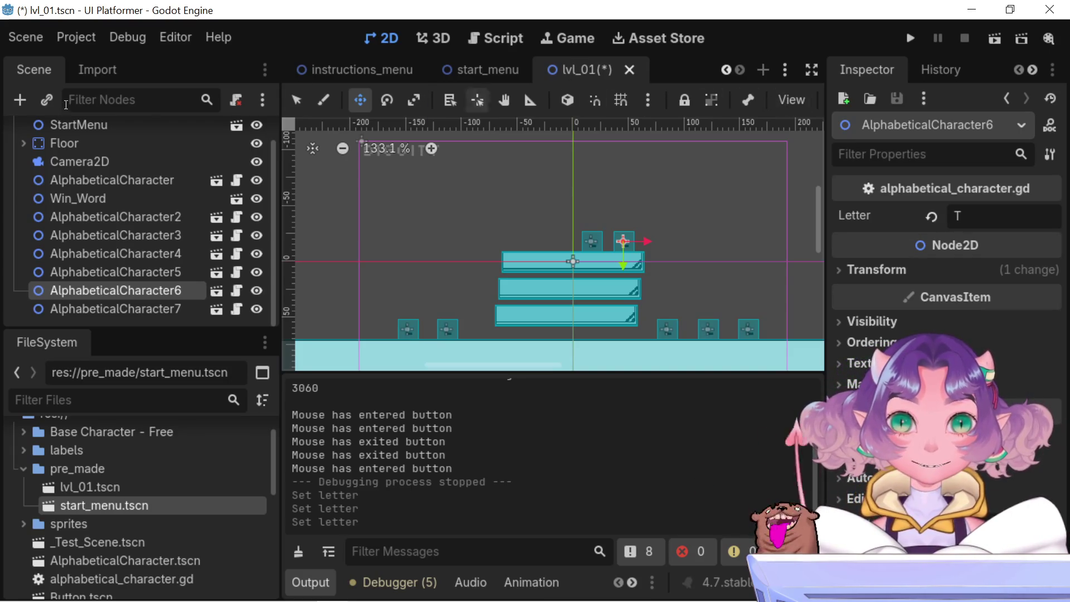
scroll(51, 150, "up", 2)
left_click(81, 189)
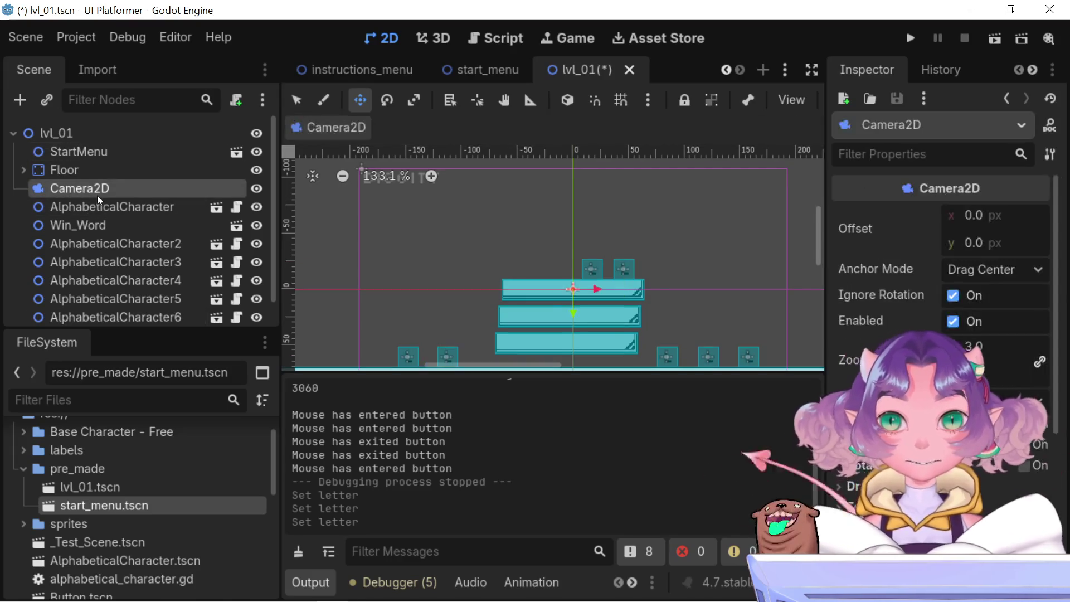
scroll(979, 336, "down", 8)
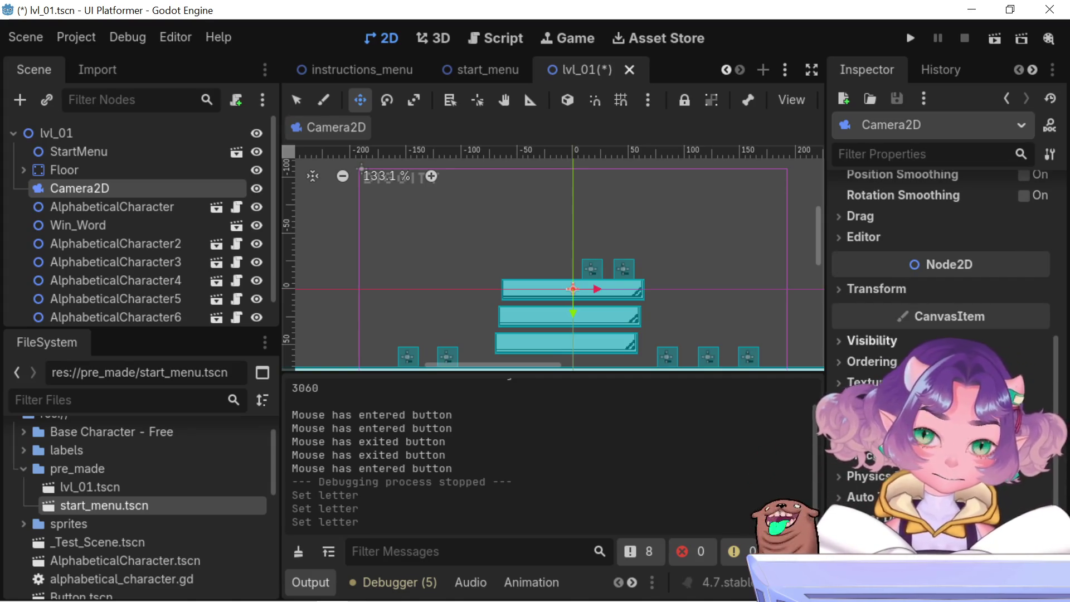
scroll(942, 251, "up", 2)
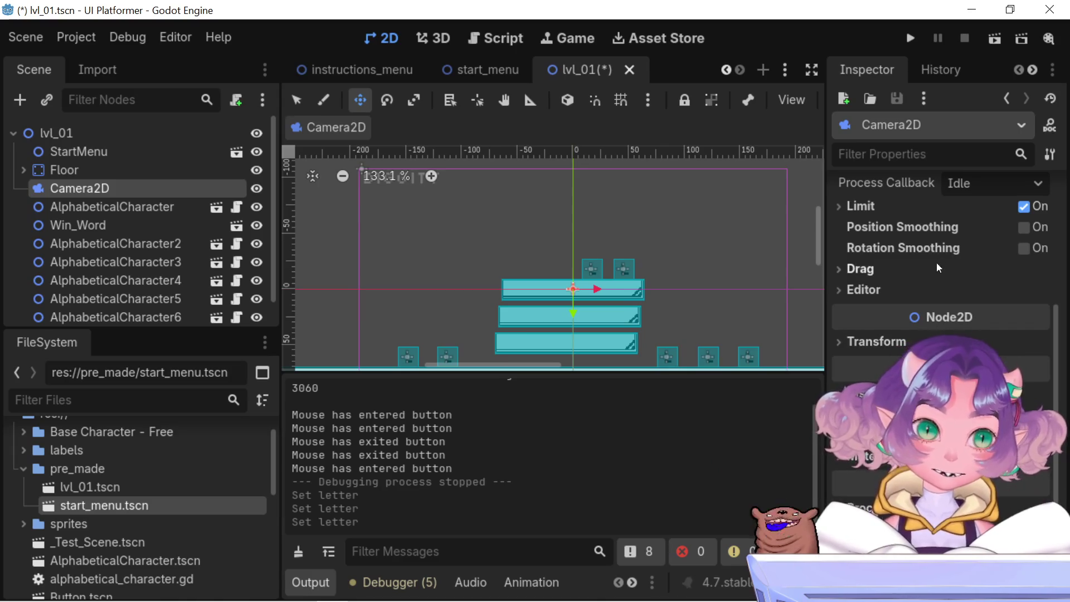
left_click(990, 44)
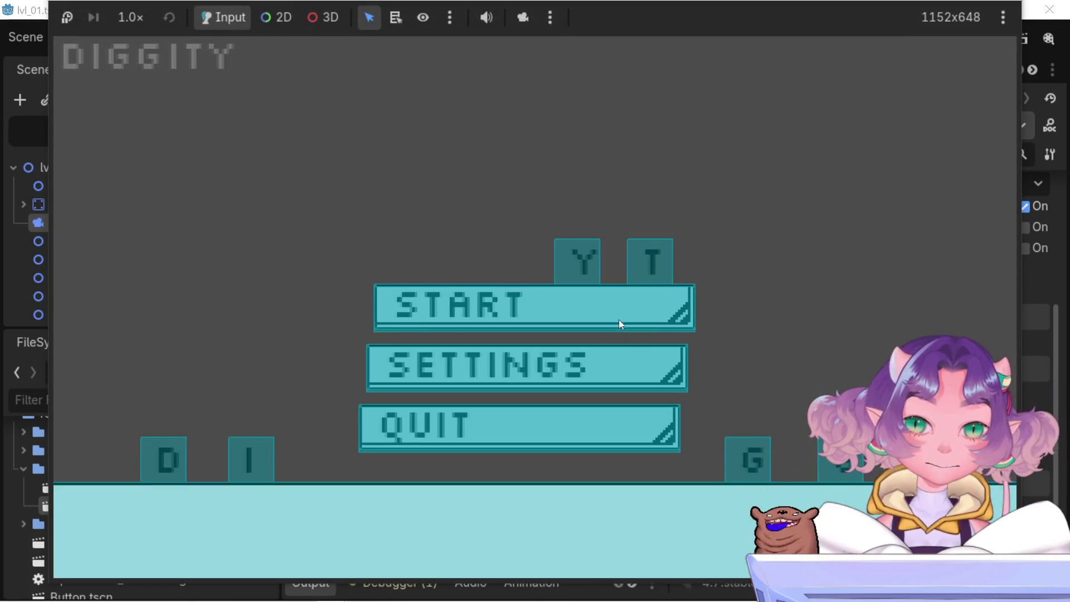
Start lvl_01 from its START menu option, play briefly, then stop the game with F8
left_click(460, 307)
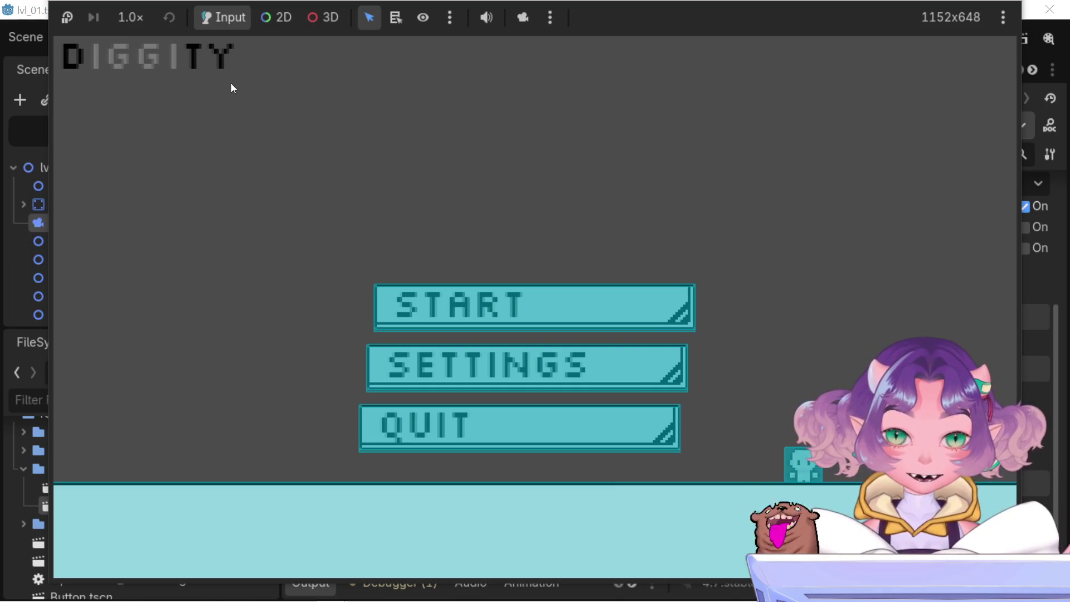
key("F8")
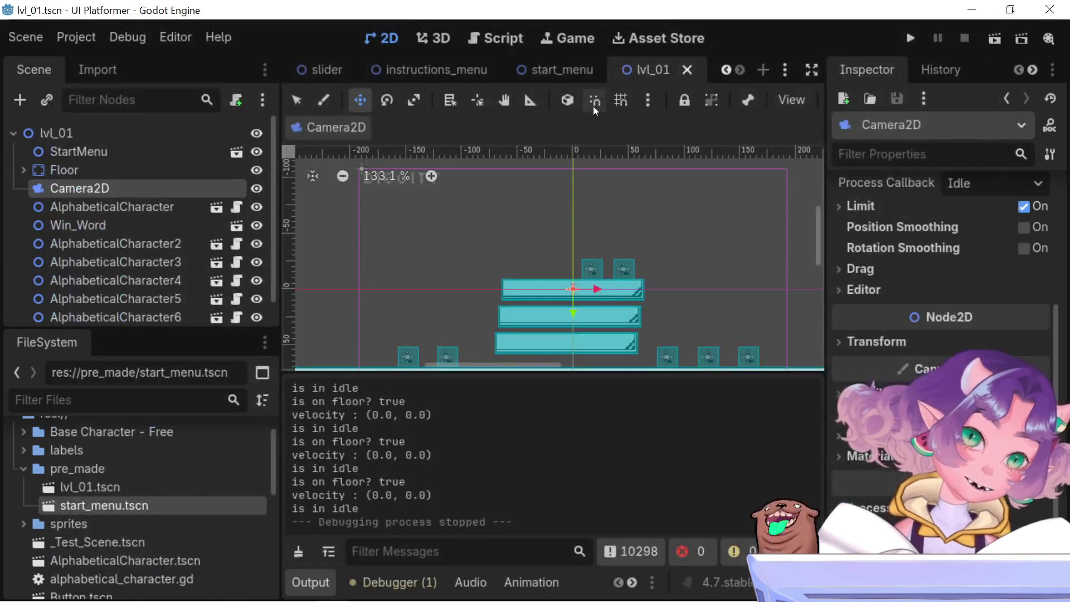
left_click(910, 39)
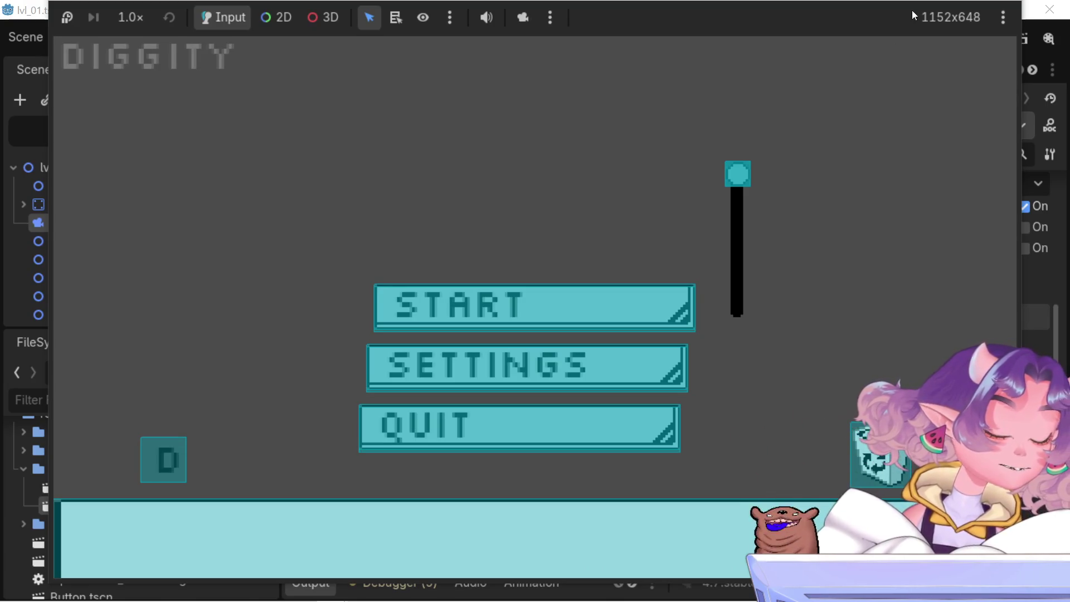
left_click(942, 37)
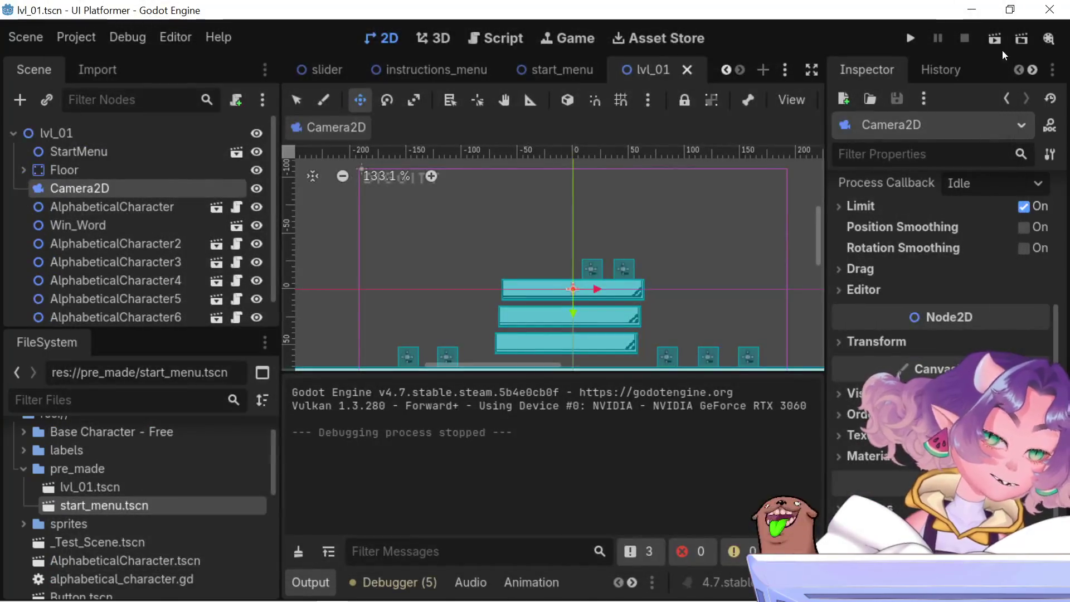
left_click(993, 40)
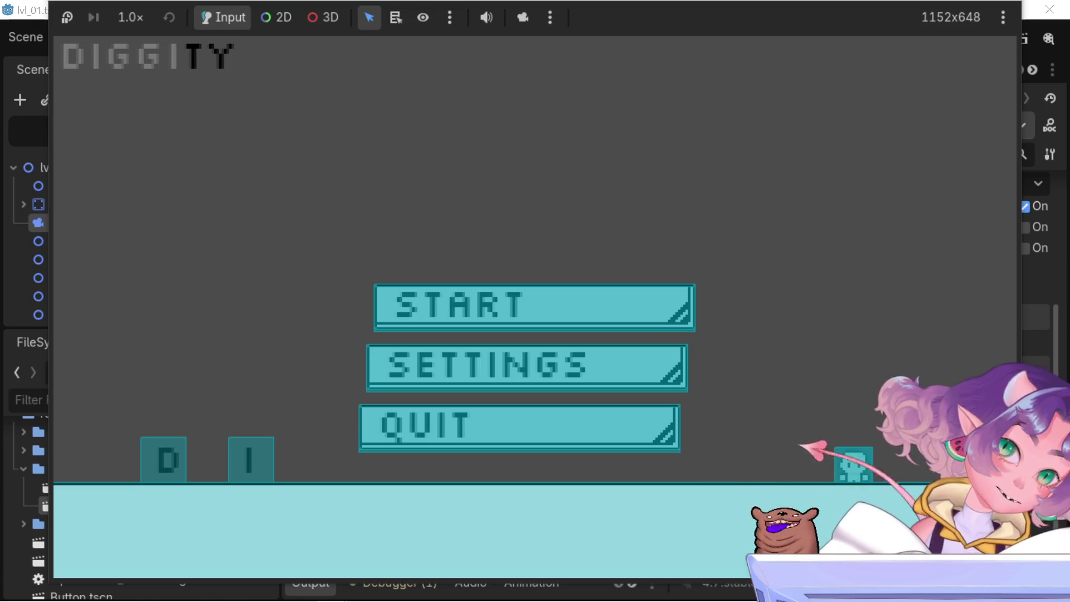
key("F8")
scroll(363, 446, "up", 5)
scroll(379, 459, "up", 1)
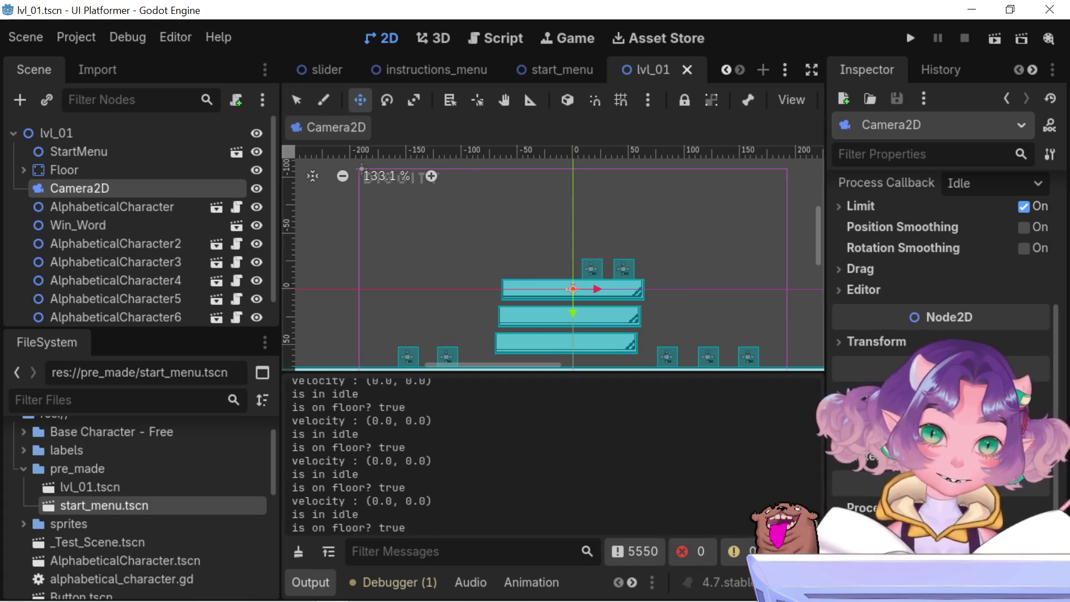
Read the letters entries in the Output log, then run lvl_01 again
scroll(362, 458, "down", 1)
scroll(812, 469, "down", 10)
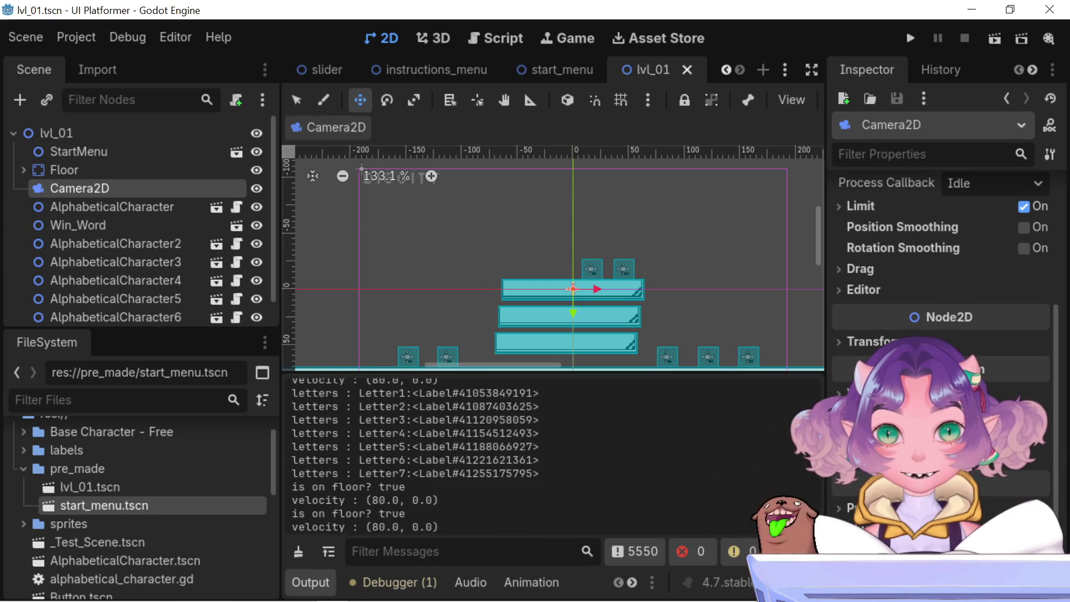
scroll(383, 470, "up", 1)
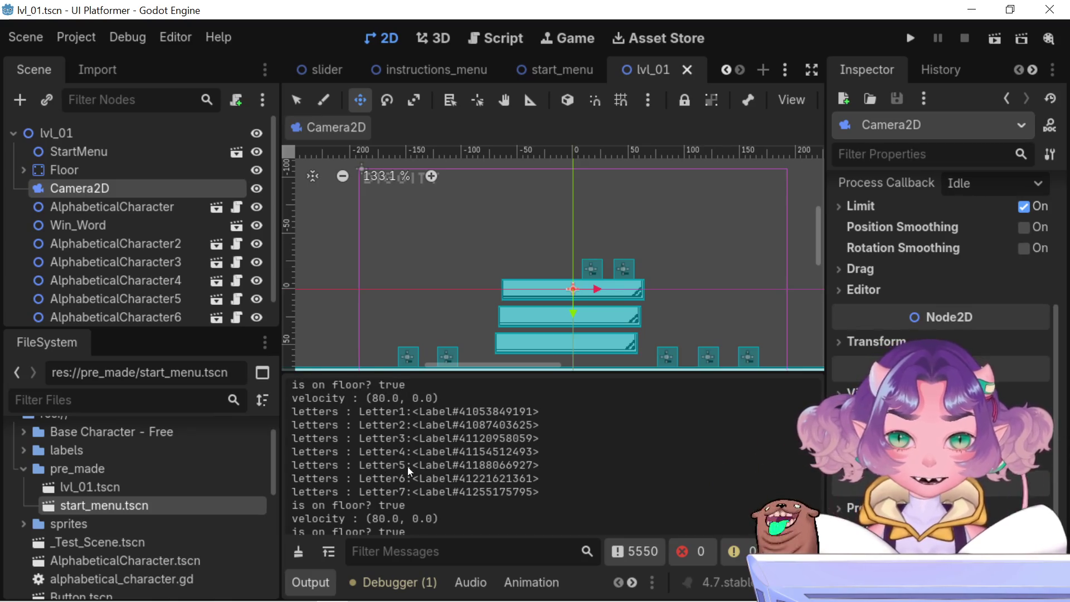
scroll(410, 419, "up", 5)
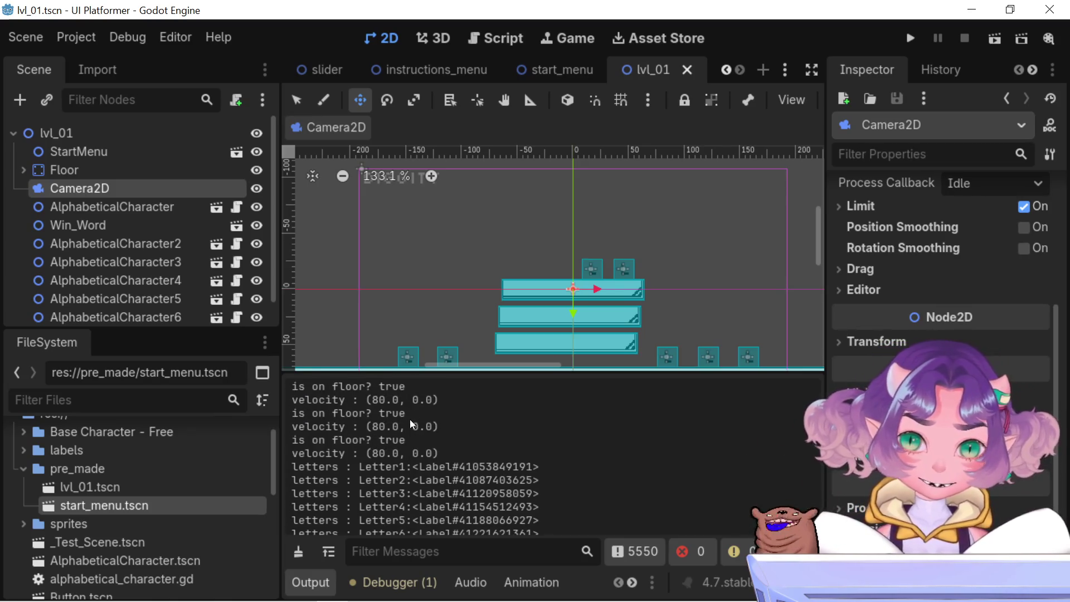
scroll(416, 453, "down", 3)
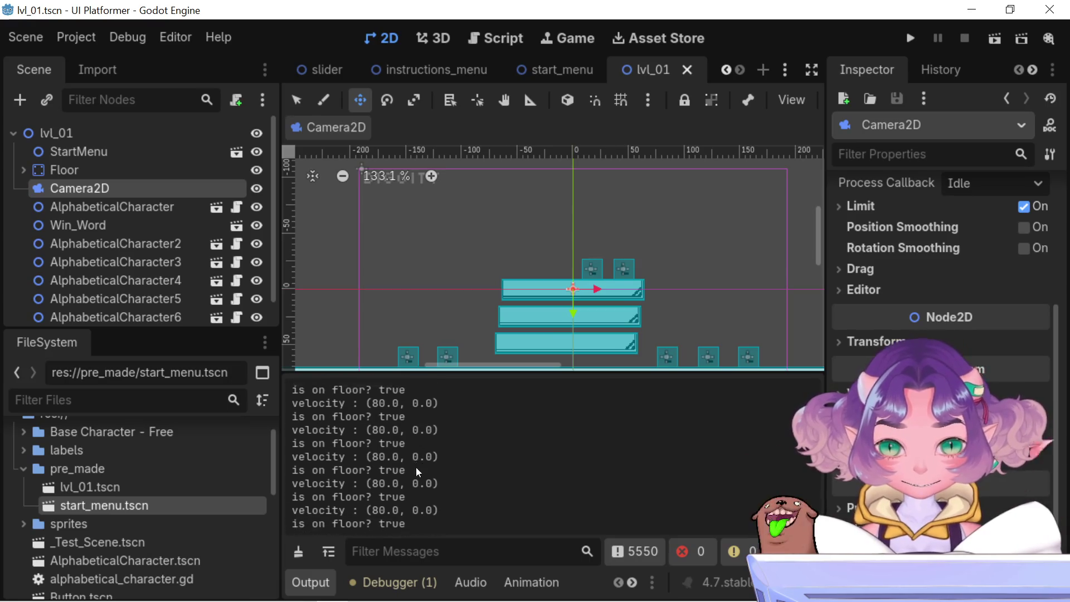
scroll(422, 450, "down", 3)
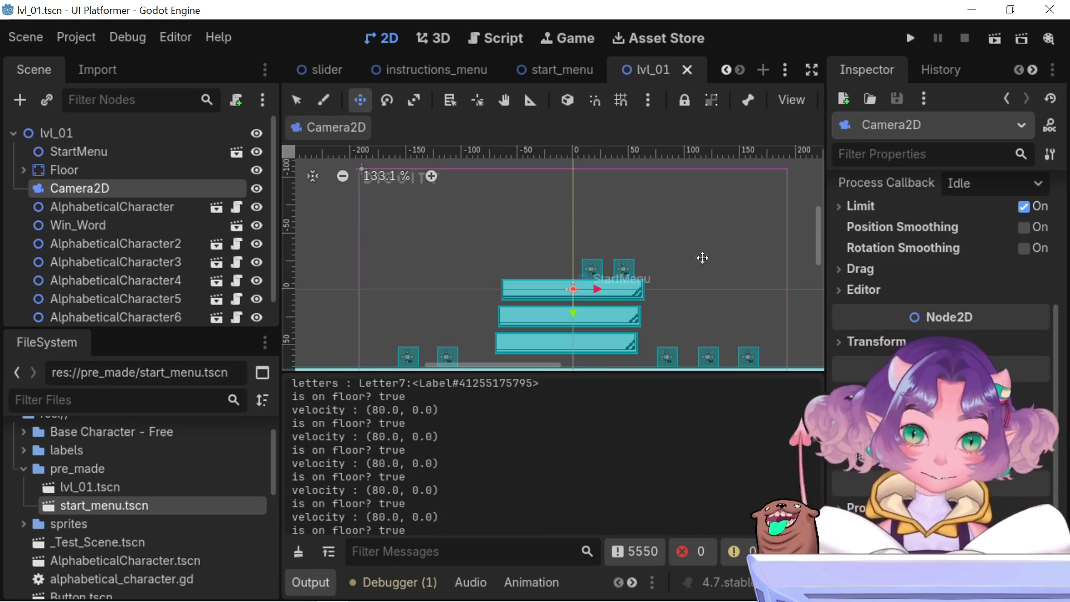
left_click(997, 40)
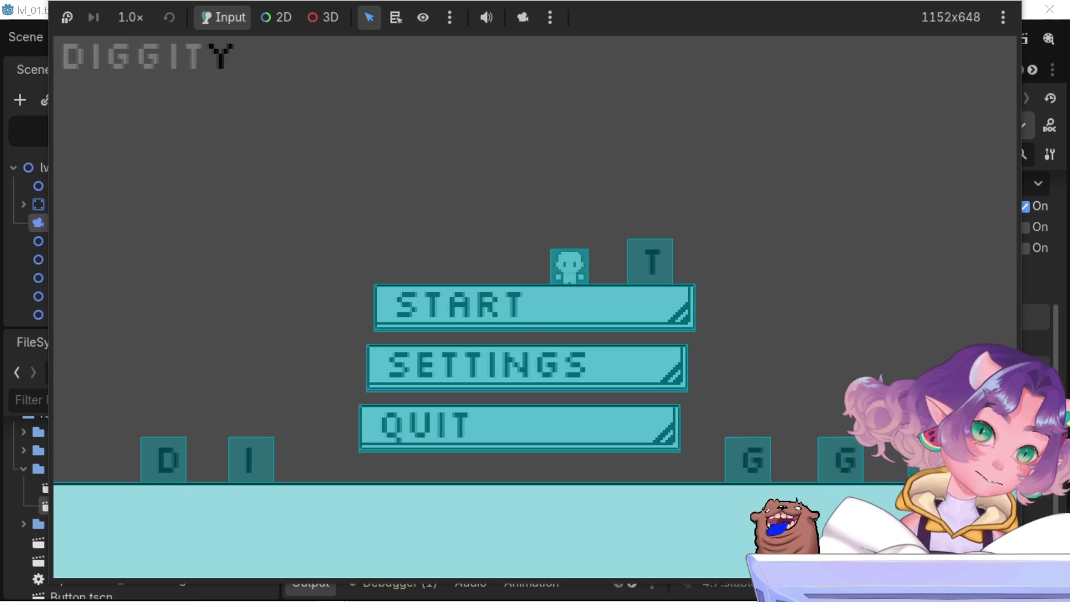
Stop the game, select the 'letters : Y' output line, then rerun and close the level
key("F8")
scroll(369, 480, "up", 5)
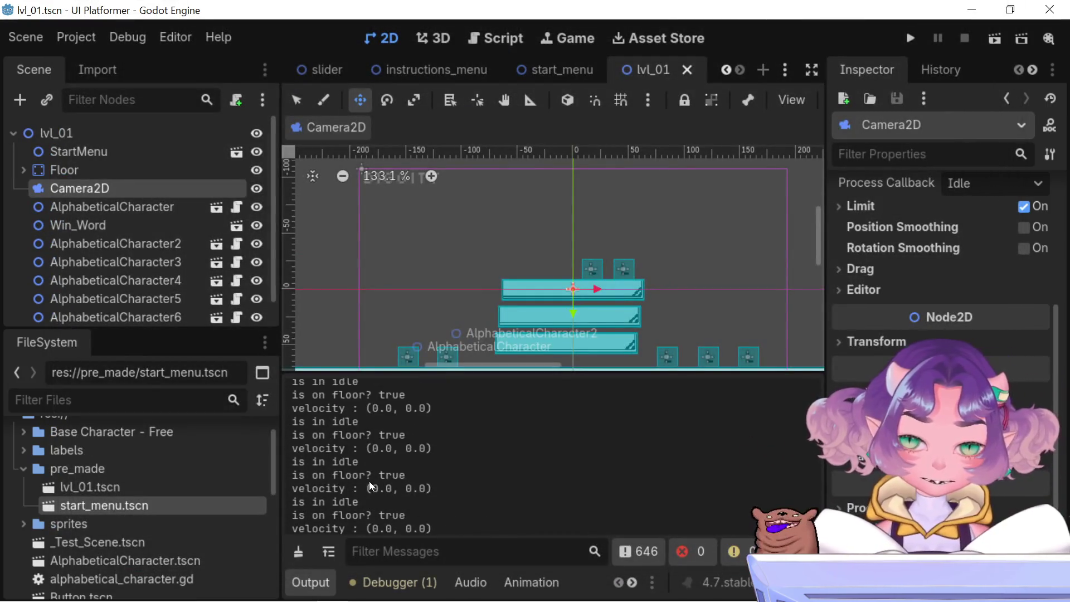
scroll(814, 480, "up", 2)
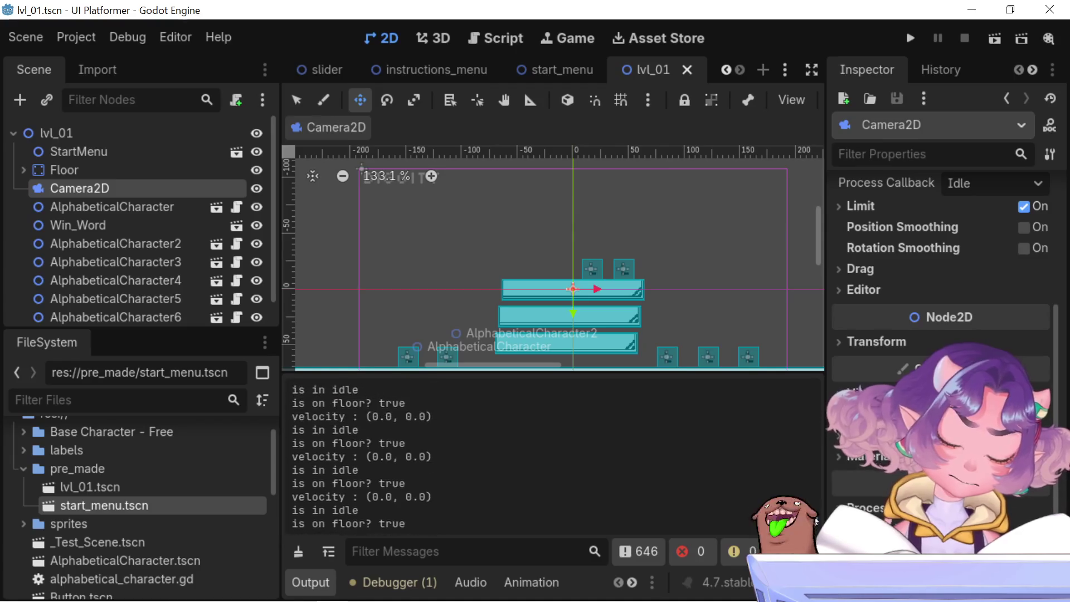
left_click_drag(814, 476, 815, 399)
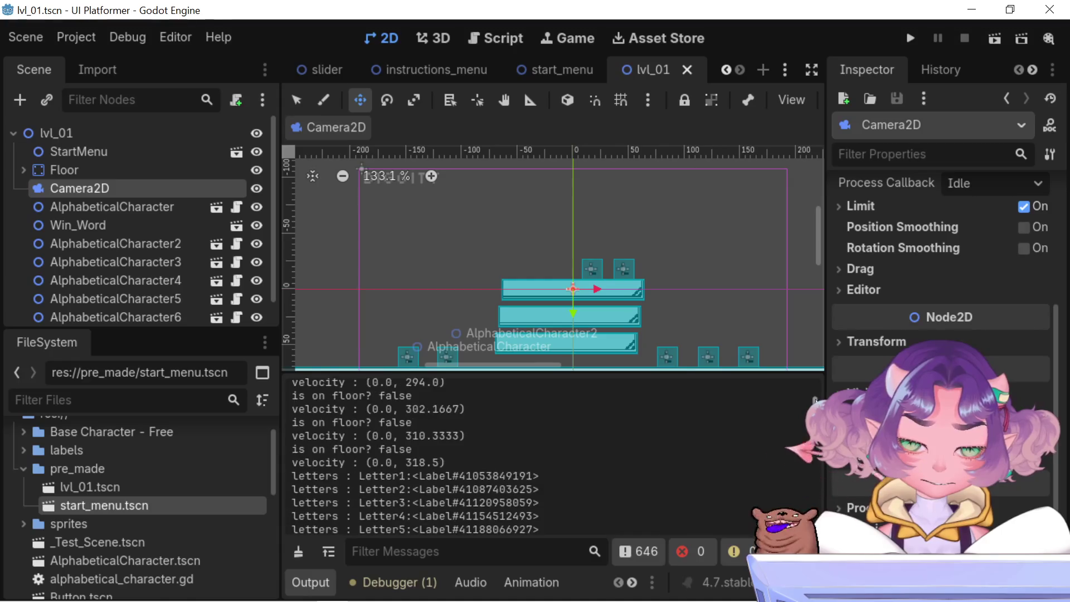
scroll(359, 454, "down", 4)
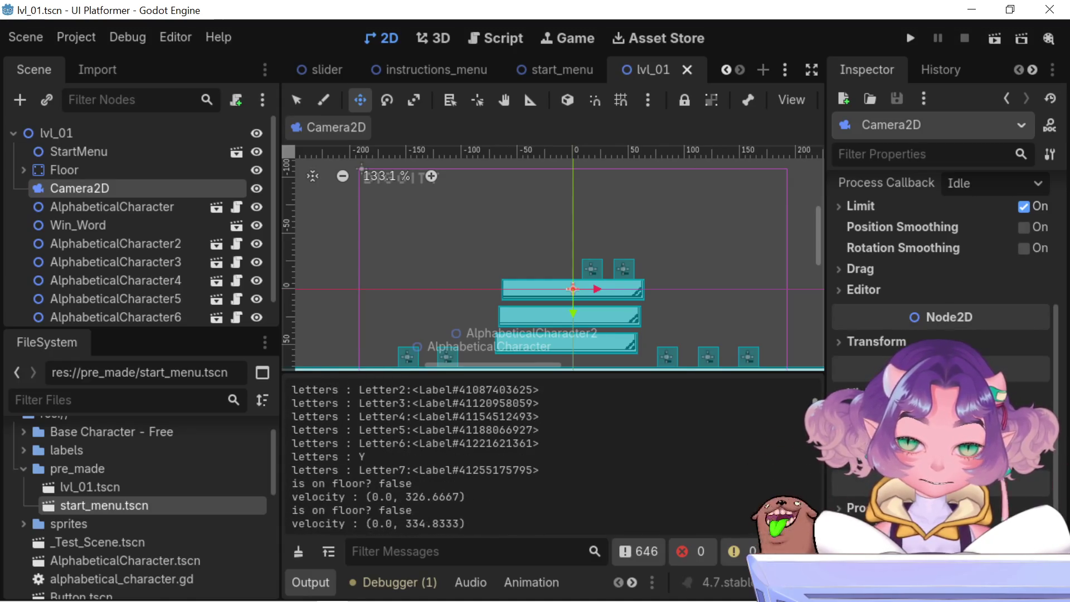
left_click_drag(369, 407, 284, 406)
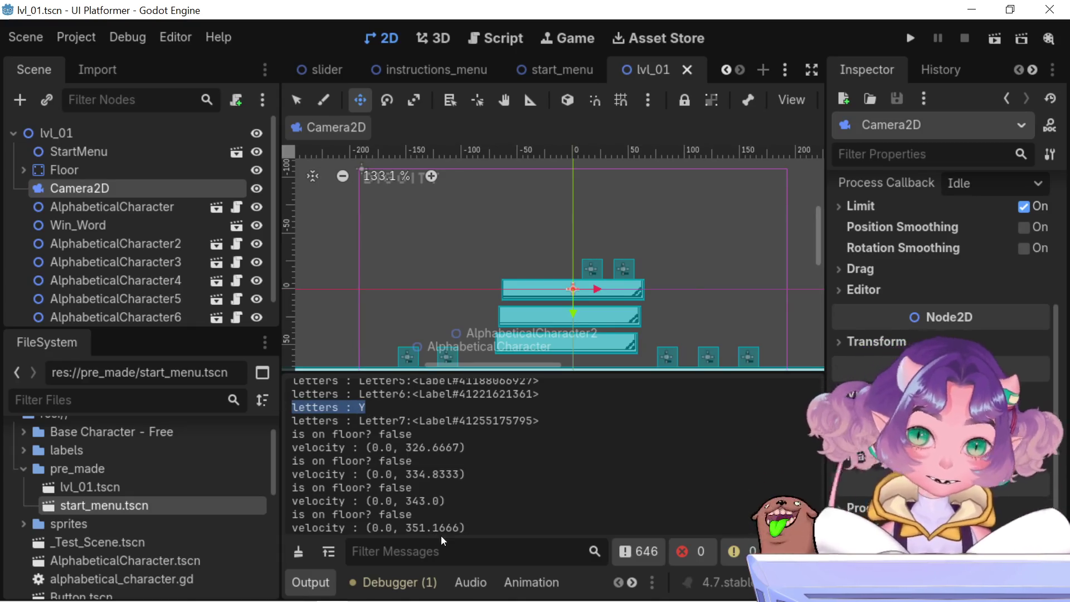
scroll(409, 472, "down", 3)
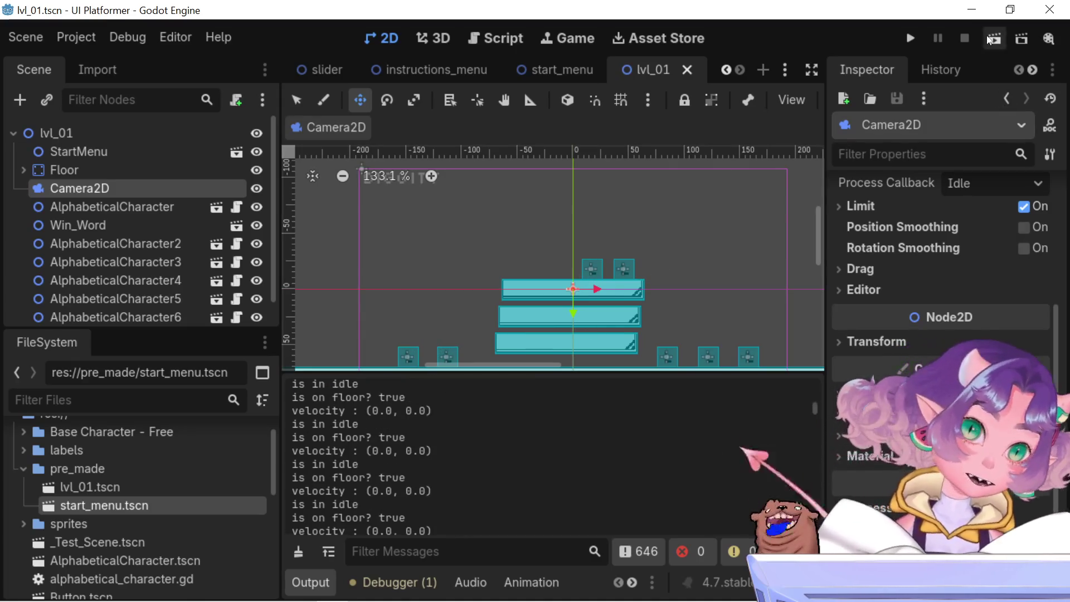
left_click(987, 39)
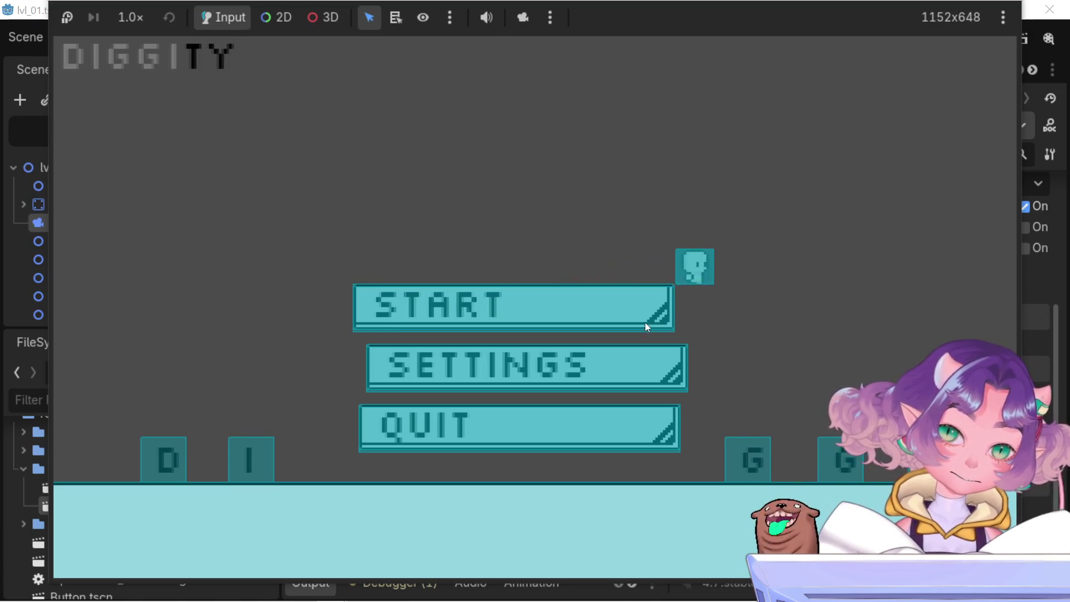
left_click(379, 437)
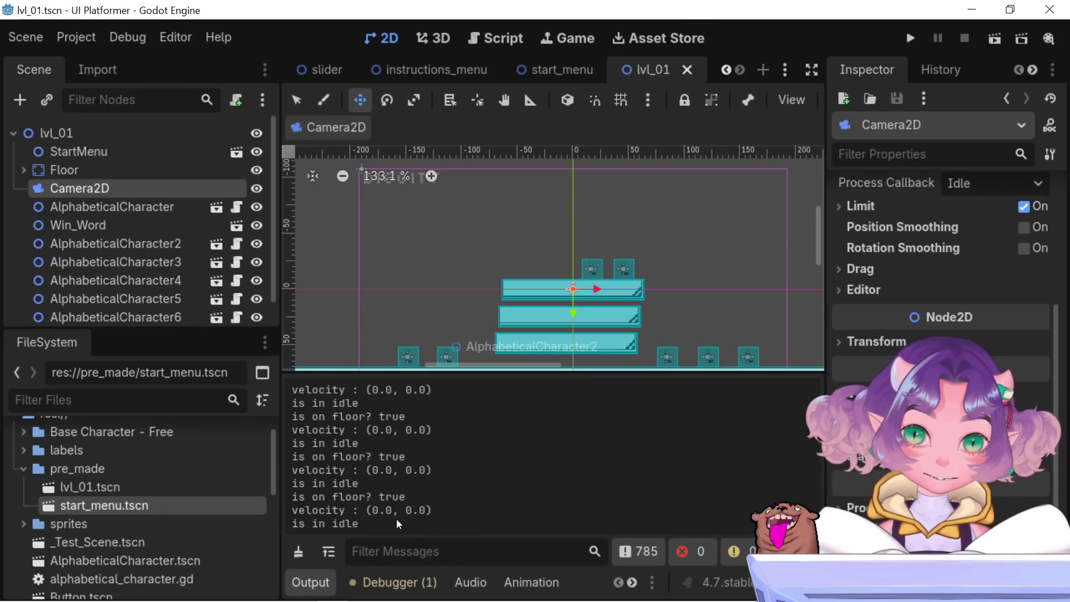
Filter the Output log on 'letter' after trying G and Y, then select the filter text
left_click(415, 550)
type("G")
key("BackSpace")
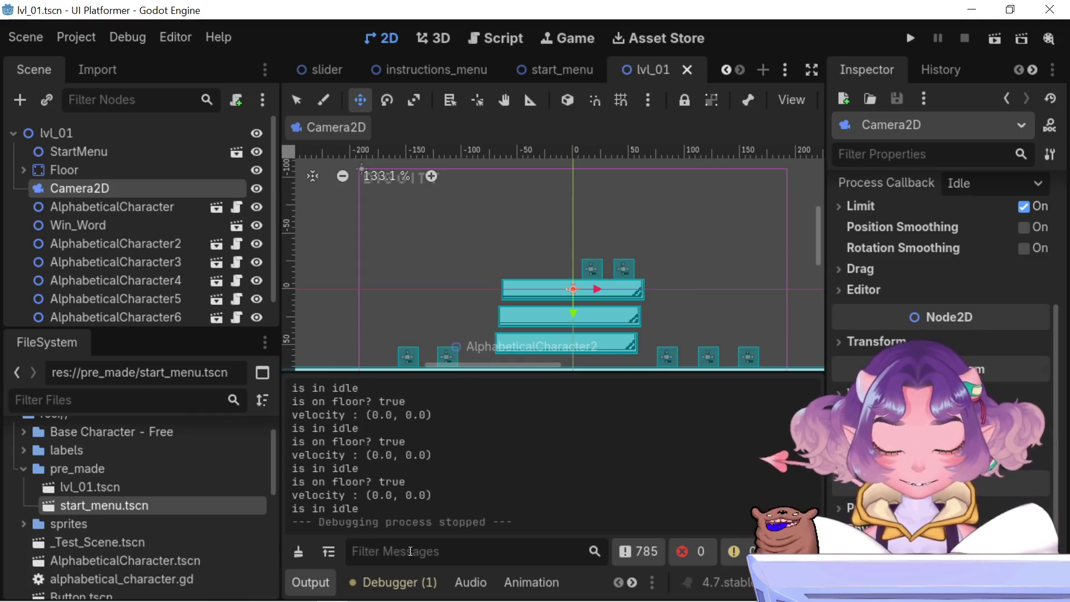
type("Y")
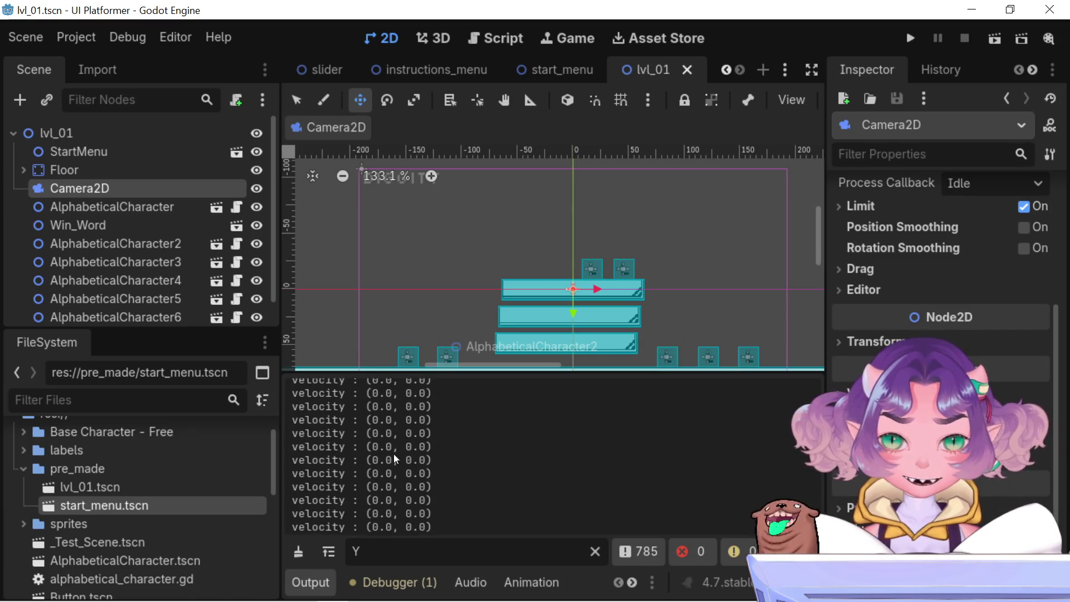
key("BackSpace")
type("letter")
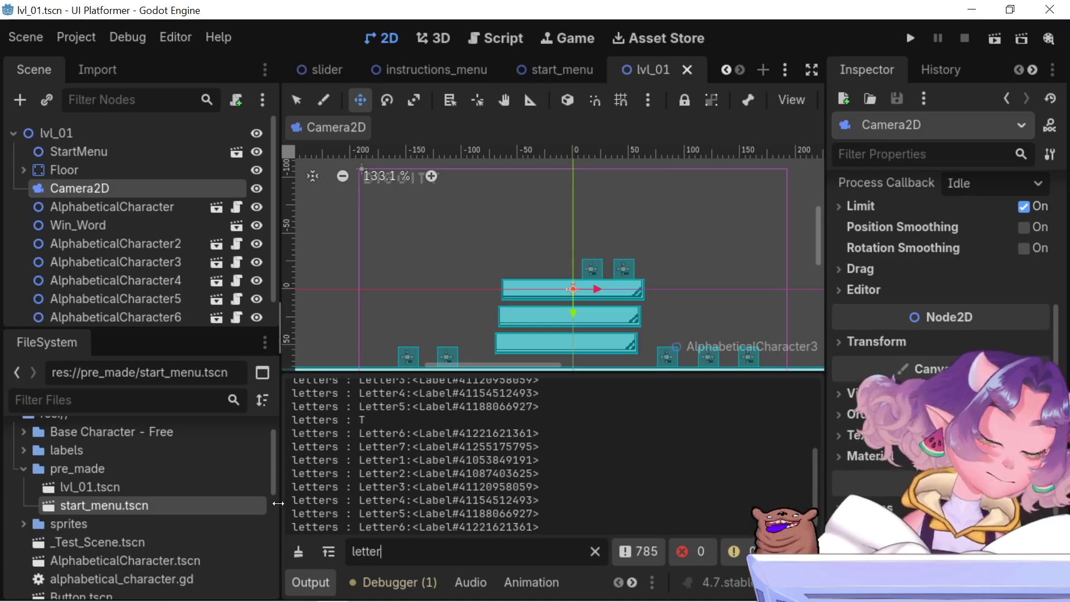
scroll(367, 463, "down", 1)
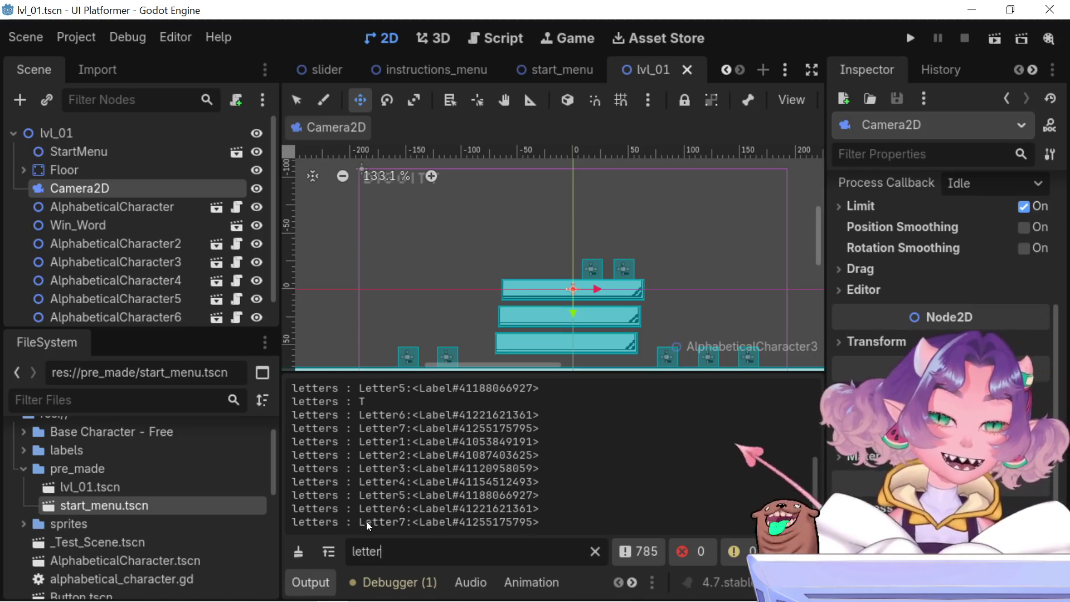
mouse_move(237, 589)
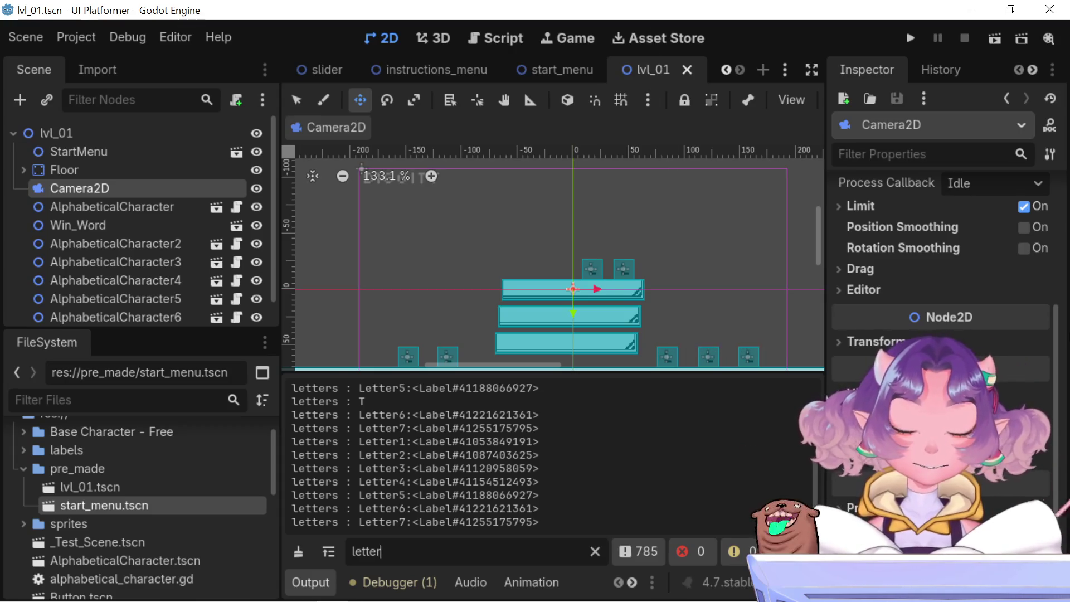
key("ctrl+a")
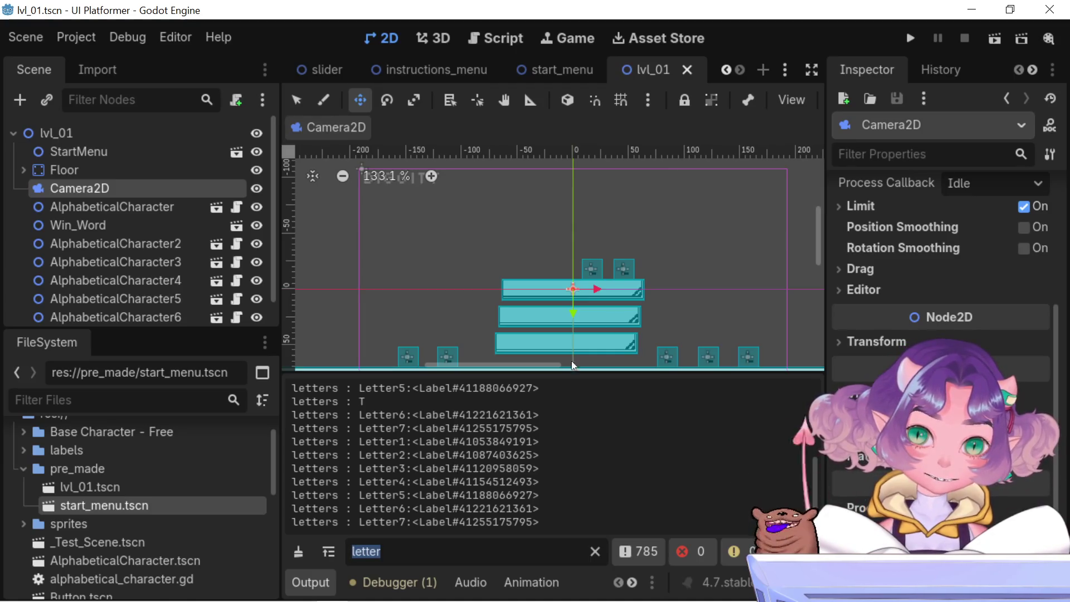
Drag AlphabeticalCharacter directly below Win_Word in the Scene tree
left_click(409, 303)
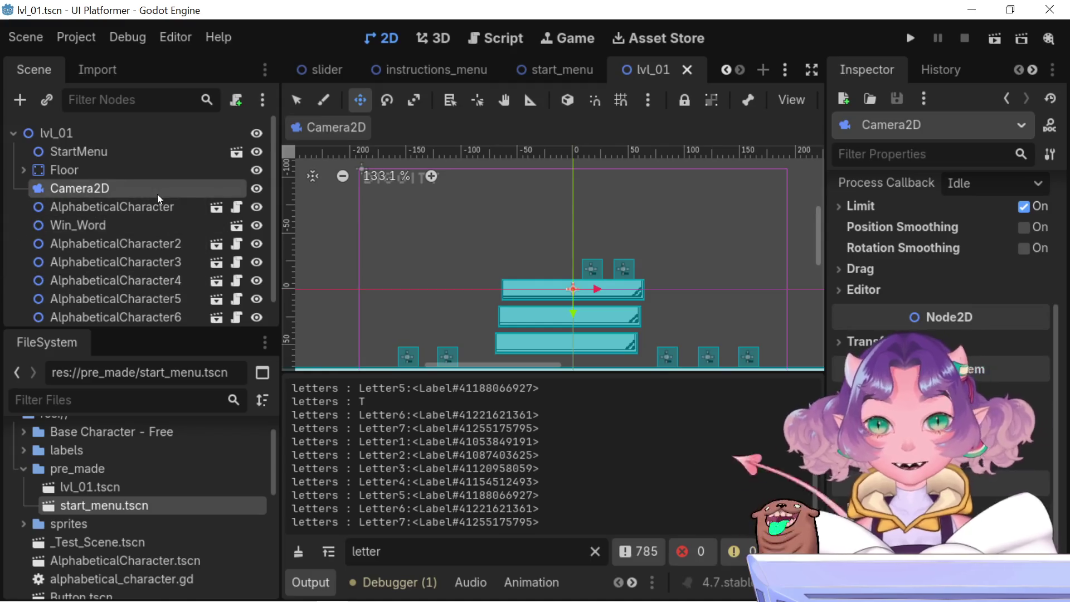
scroll(157, 194, "down", 1)
left_click(143, 180)
left_click_drag(142, 177, 155, 204)
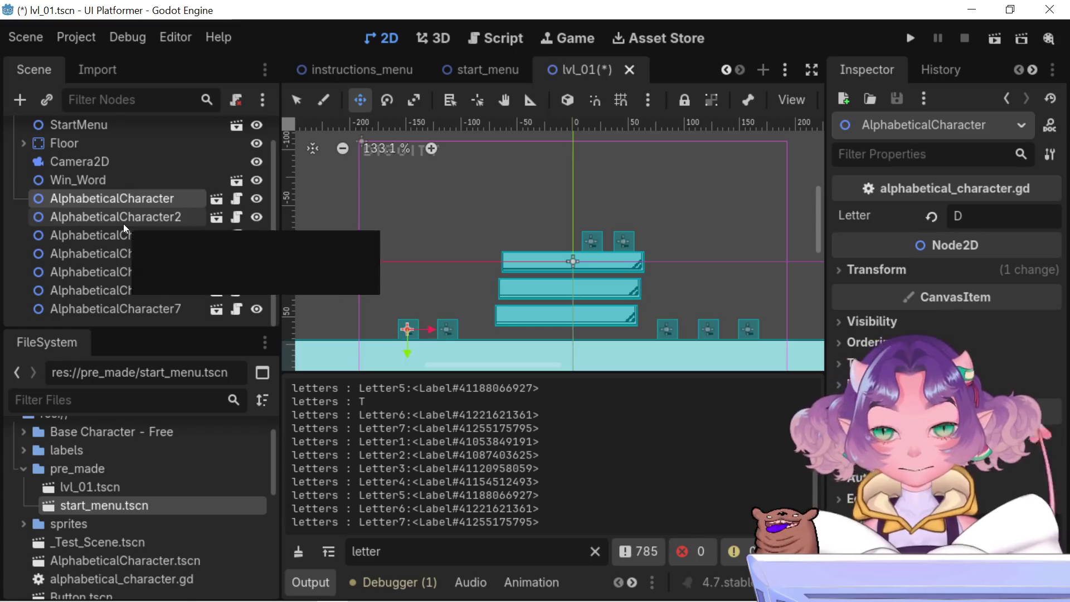
Step between AlphabeticalCharacter and AlphabeticalCharacter2 while zooming the 2D view
left_click(125, 223)
left_click(122, 206)
key("Down")
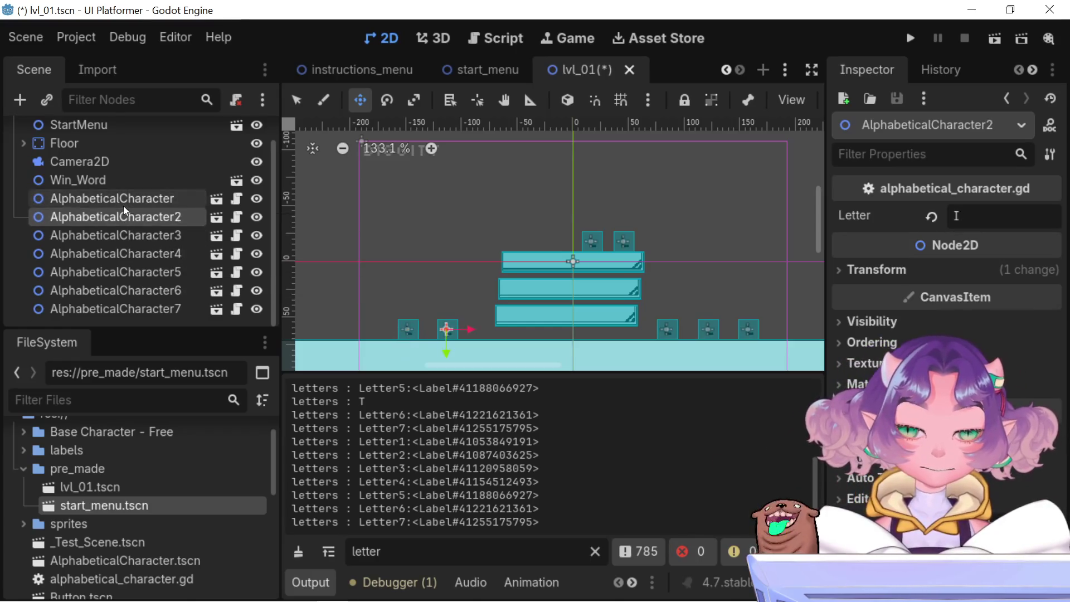
scroll(535, 320, "up", 5)
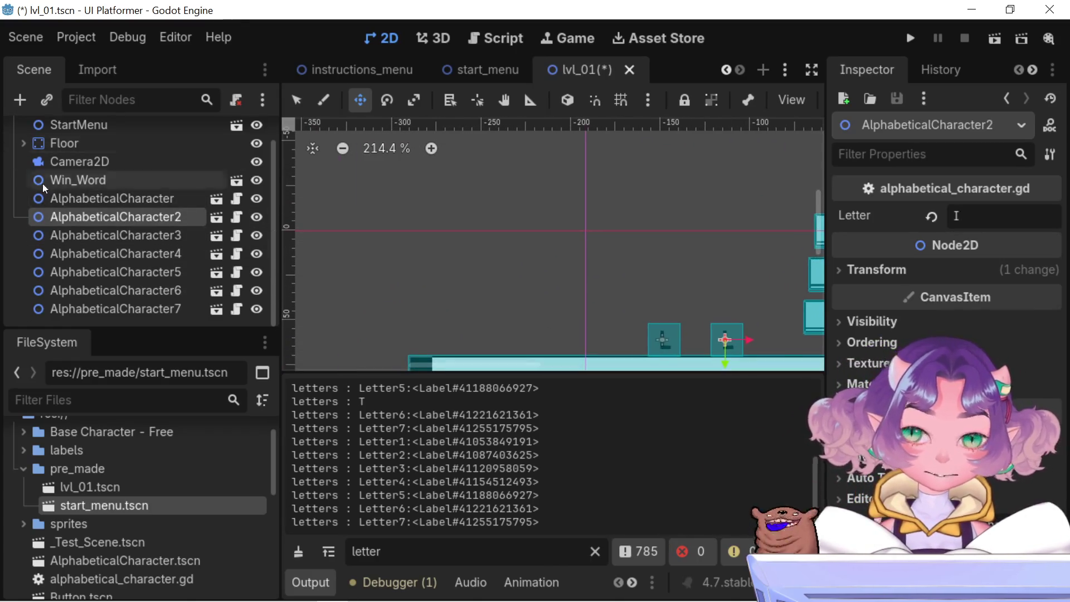
key("Up")
scroll(557, 279, "down", 9)
scroll(513, 212, "down", 6)
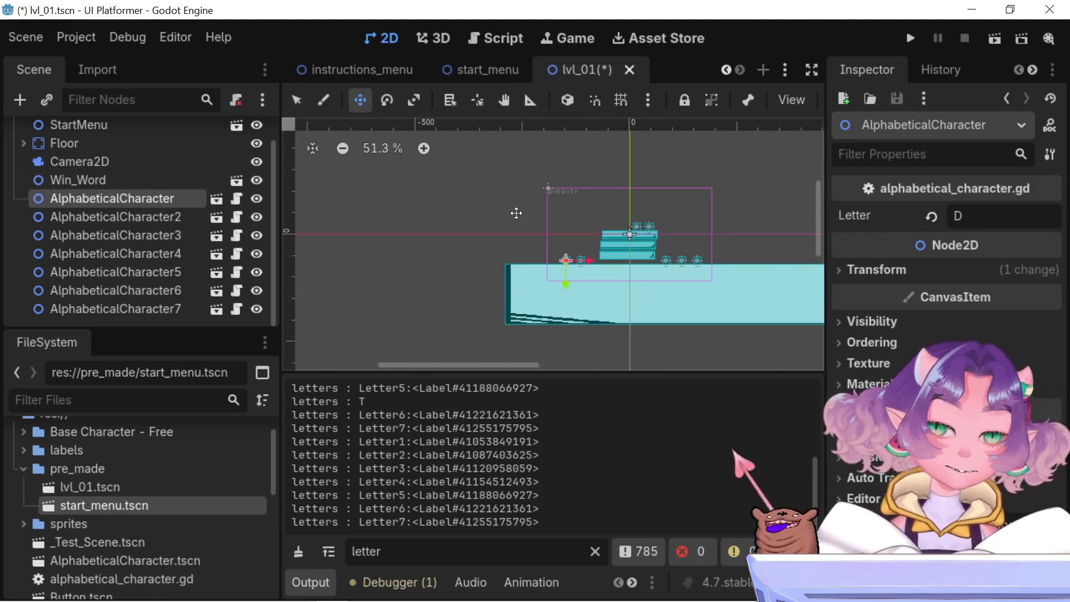
scroll(559, 246, "up", 13)
scroll(424, 190, "up", 5)
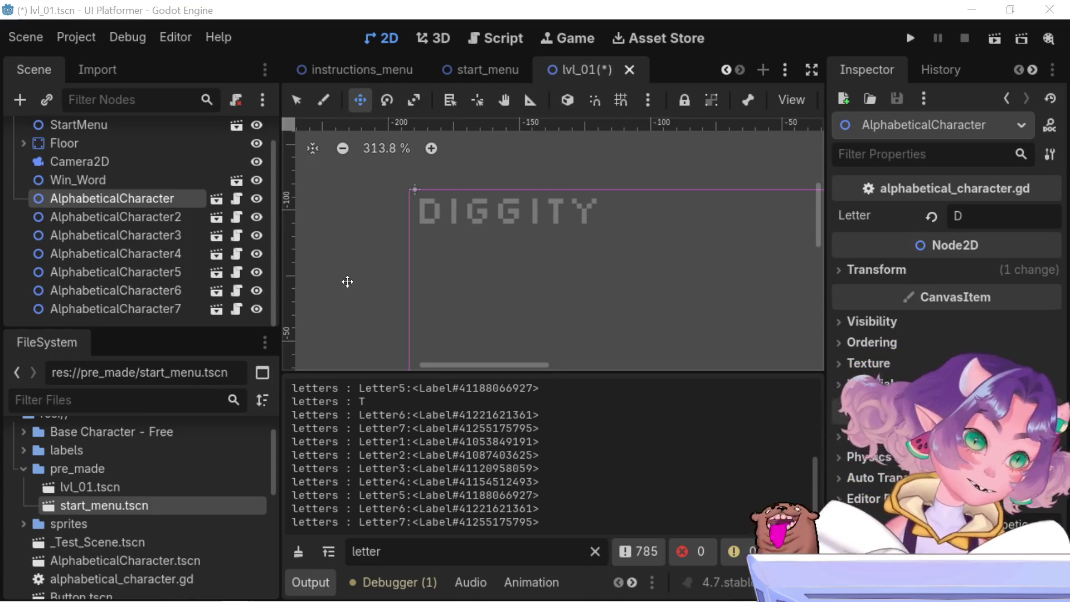
Zoom out and pan the 2D view to show the platforms and DIGGITY blocks
scroll(347, 281, "down", 1)
scroll(451, 336, "down", 2)
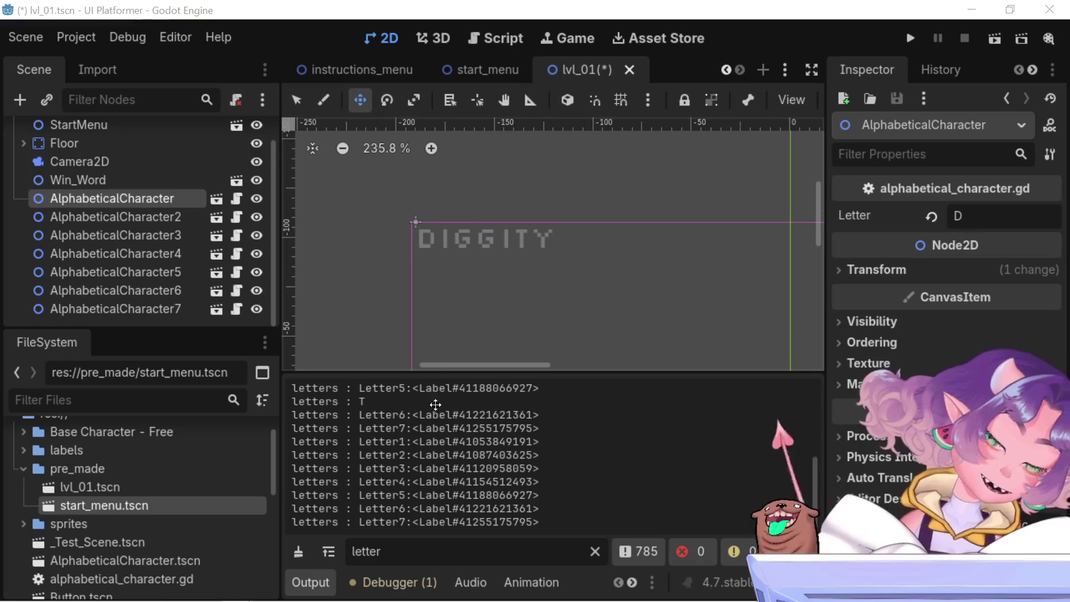
scroll(475, 346, "down", 2)
scroll(478, 276, "down", 1)
mouse_move(474, 280)
left_mouse_down()
mouse_move(406, 190)
mouse_move(373, 176)
mouse_move(379, 183)
left_mouse_up()
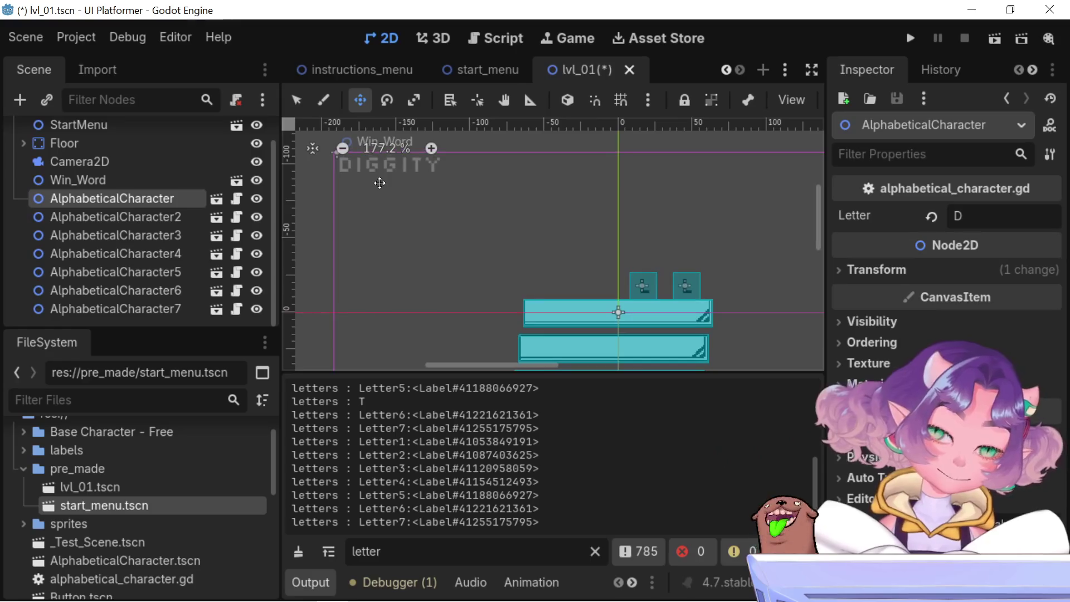
scroll(381, 185, "down", 4)
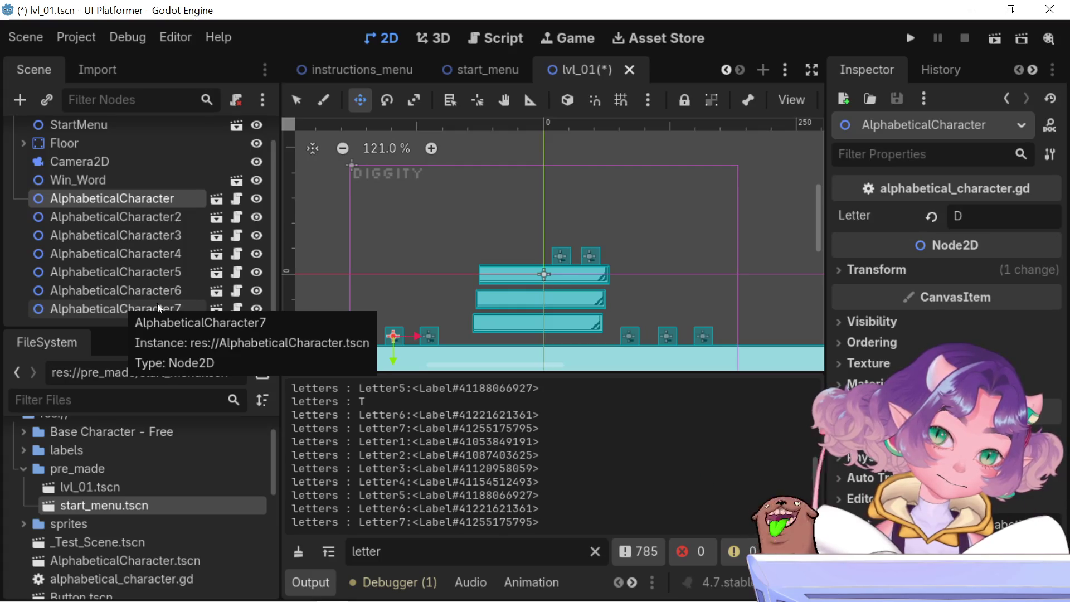
scroll(356, 173, "up", 5)
scroll(397, 241, "up", 4)
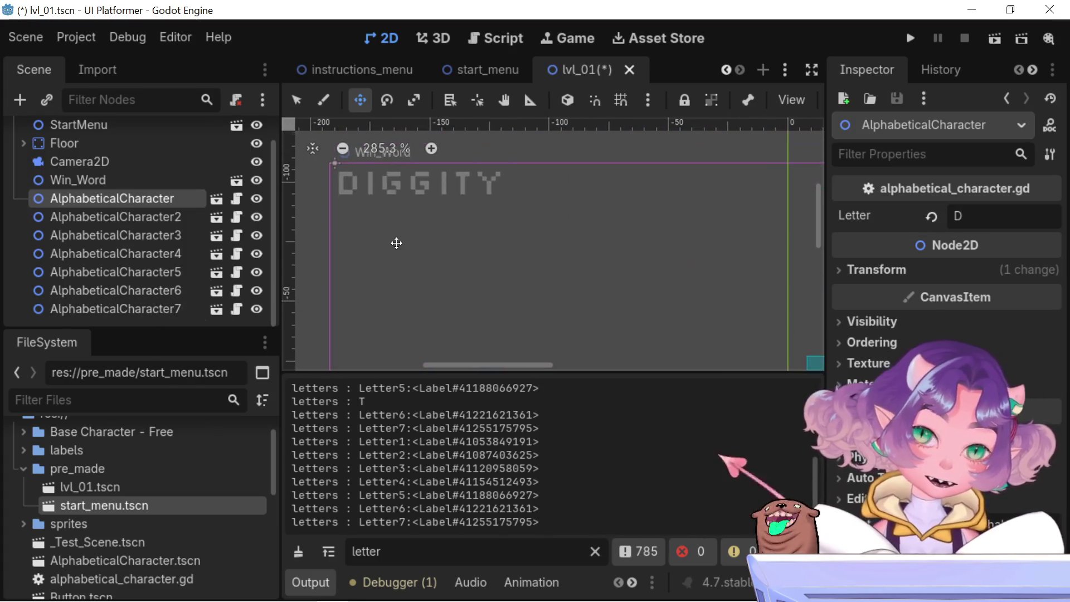
scroll(354, 263, "right", 3)
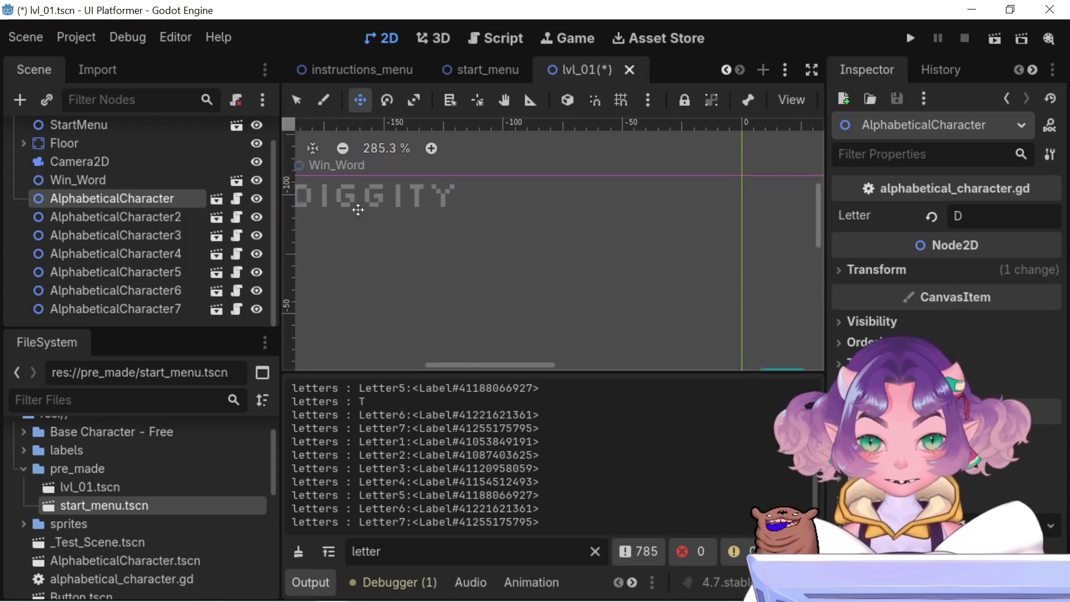
scroll(340, 268, "down", 3)
scroll(378, 276, "down", 2)
scroll(376, 282, "down", 2)
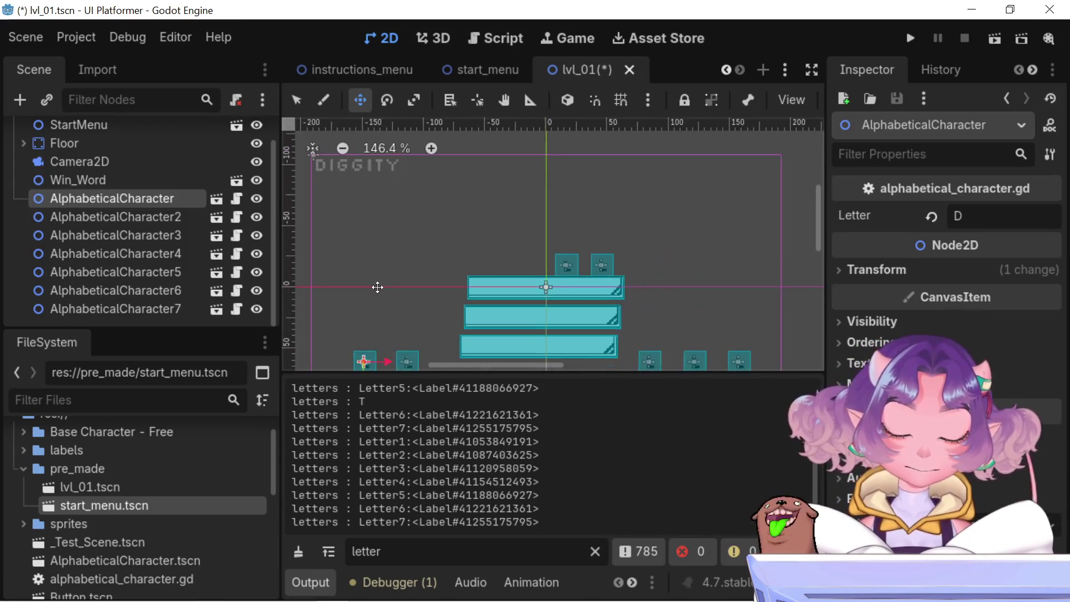
scroll(370, 254, "down", 2)
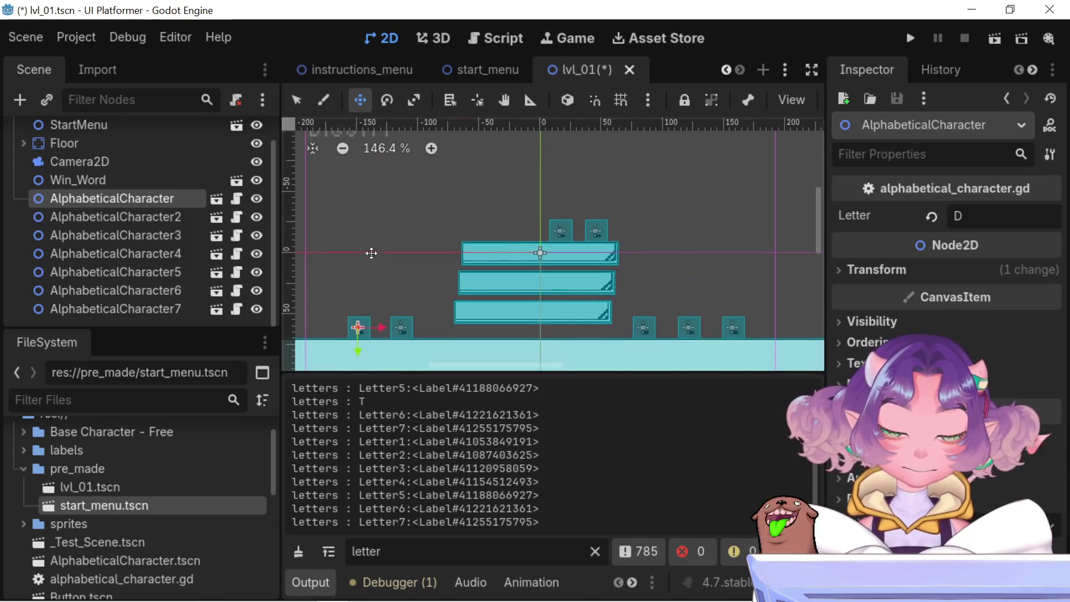
Compare AlphabeticalCharacter2's letter I with AlphabeticalCharacter, then open alphabetical_character.gd
left_click(176, 216)
left_click(119, 199)
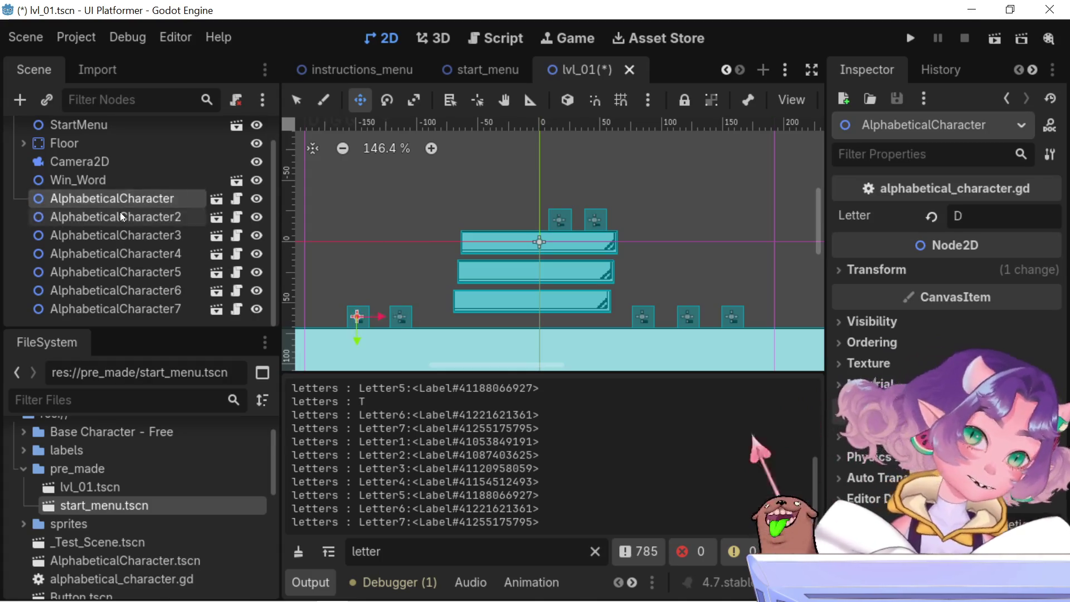
left_click(122, 216)
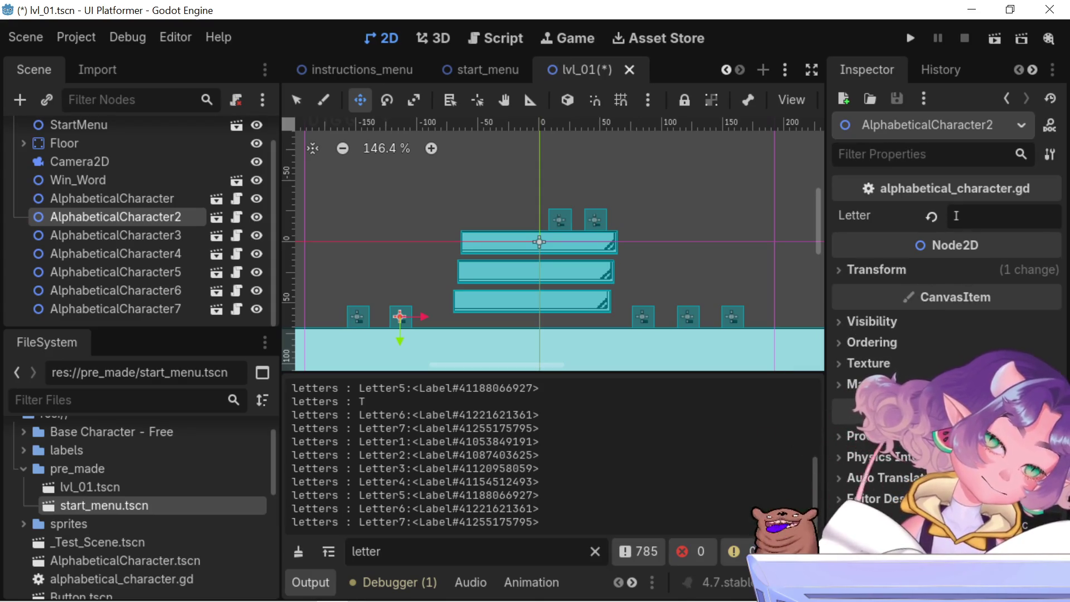
left_click(947, 188)
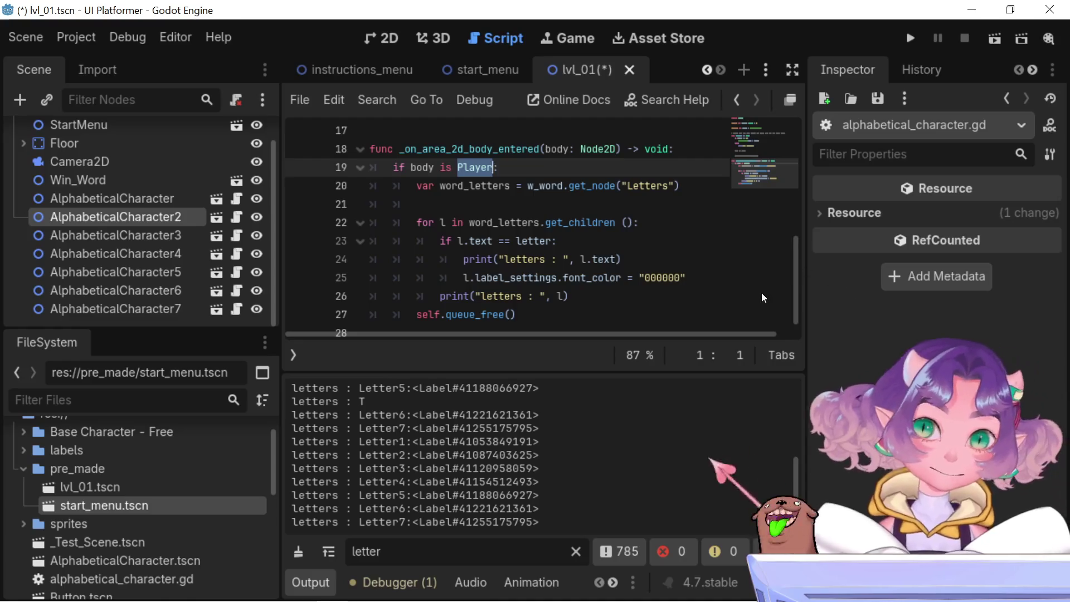
Trace the letter variable and the LetterNode reference on line 10 in alphabetical_character.gd
scroll(591, 280, "down", 1)
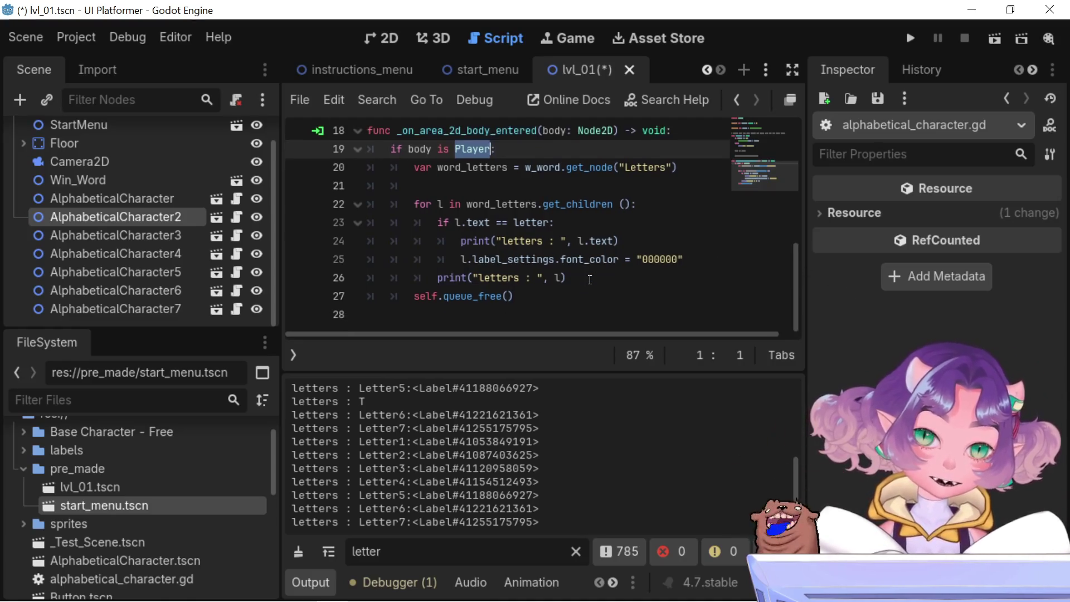
scroll(607, 287, "up", 1)
scroll(609, 287, "up", 5)
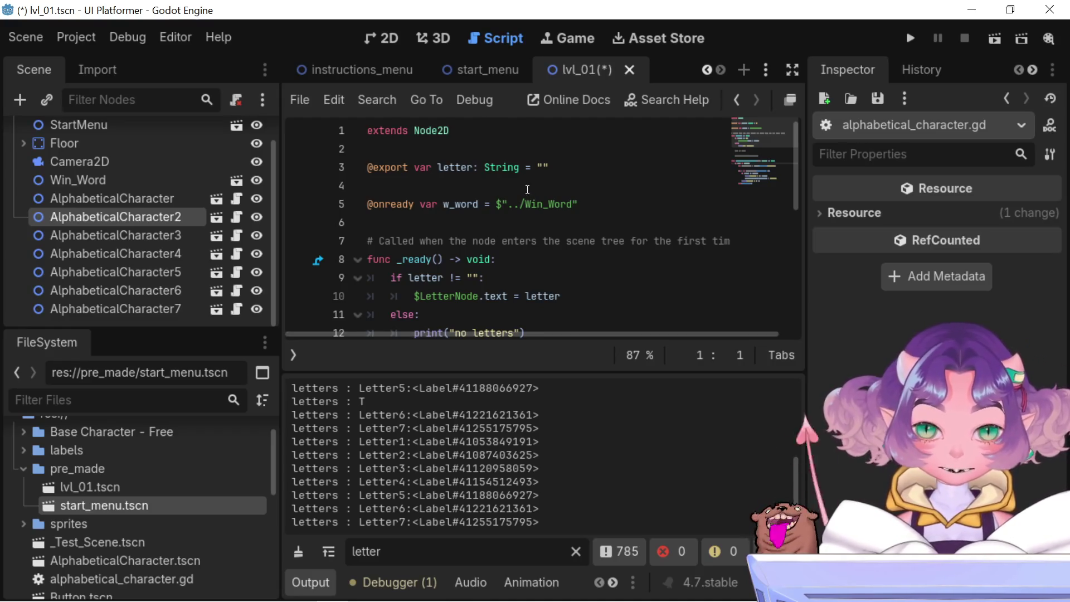
double_click(464, 167)
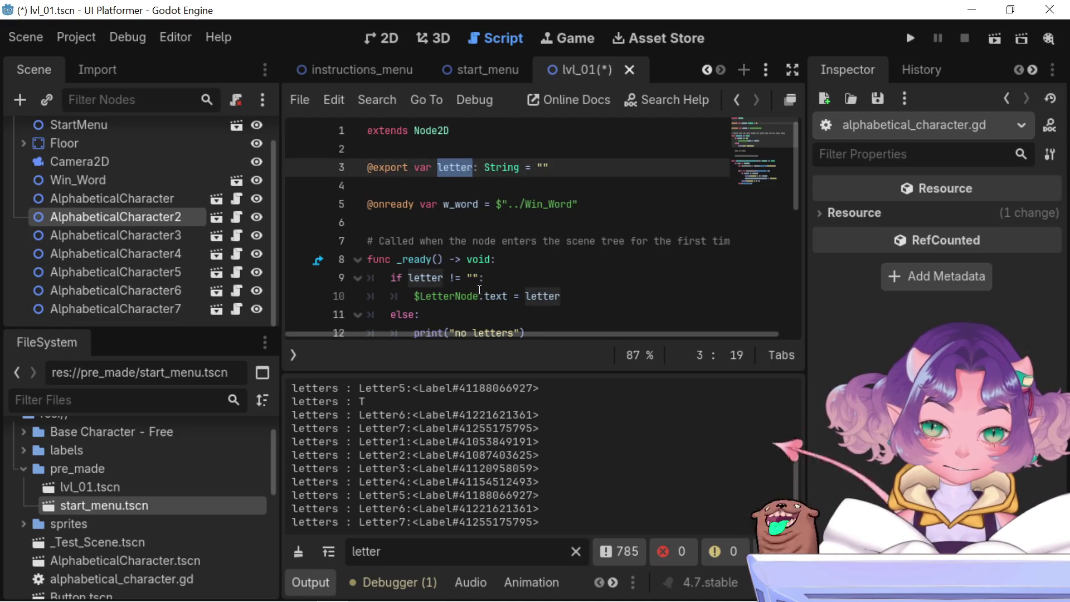
scroll(477, 278, "down", 2)
scroll(476, 278, "down", 1)
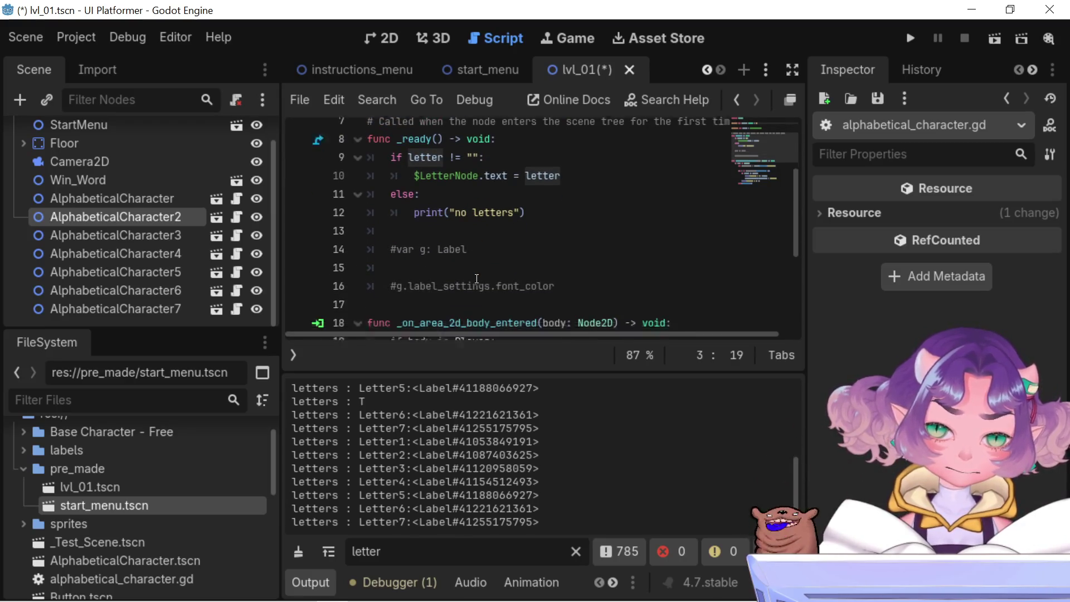
scroll(480, 273, "up", 1)
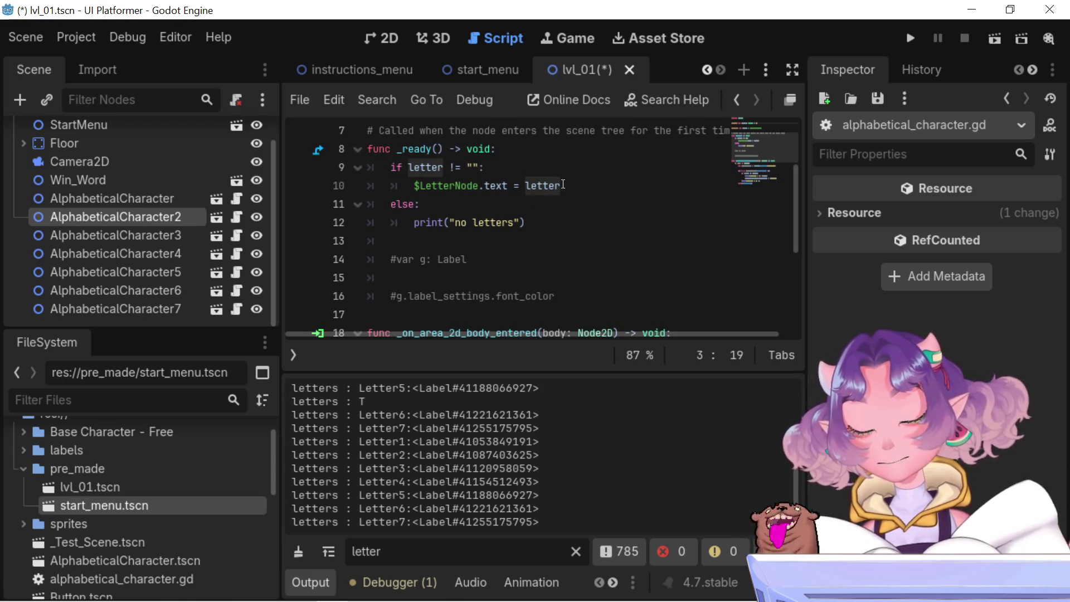
scroll(108, 189, "up", 2)
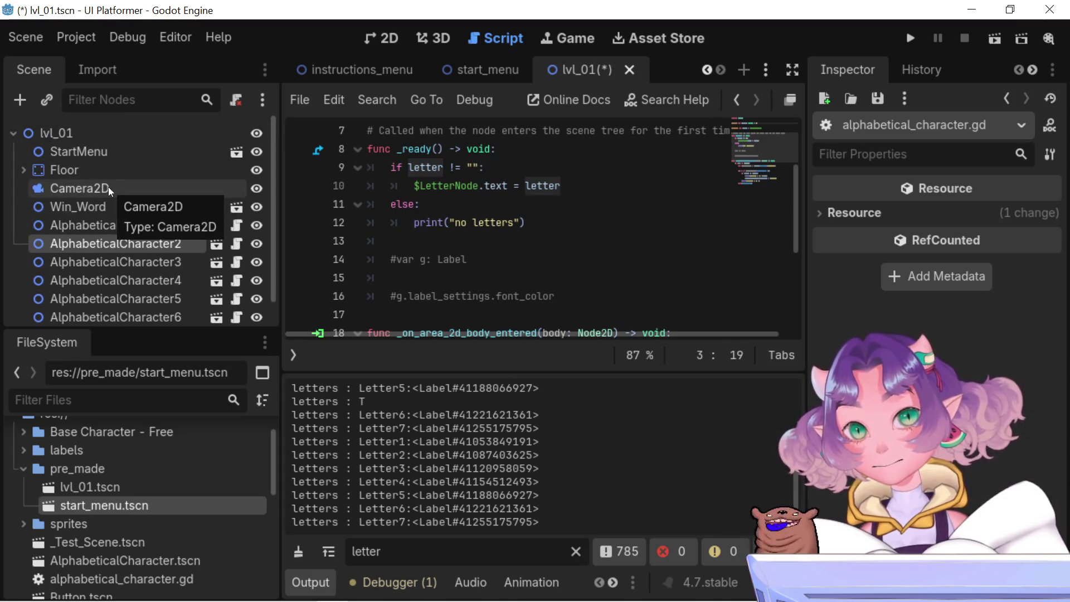
scroll(108, 188, "down", 1)
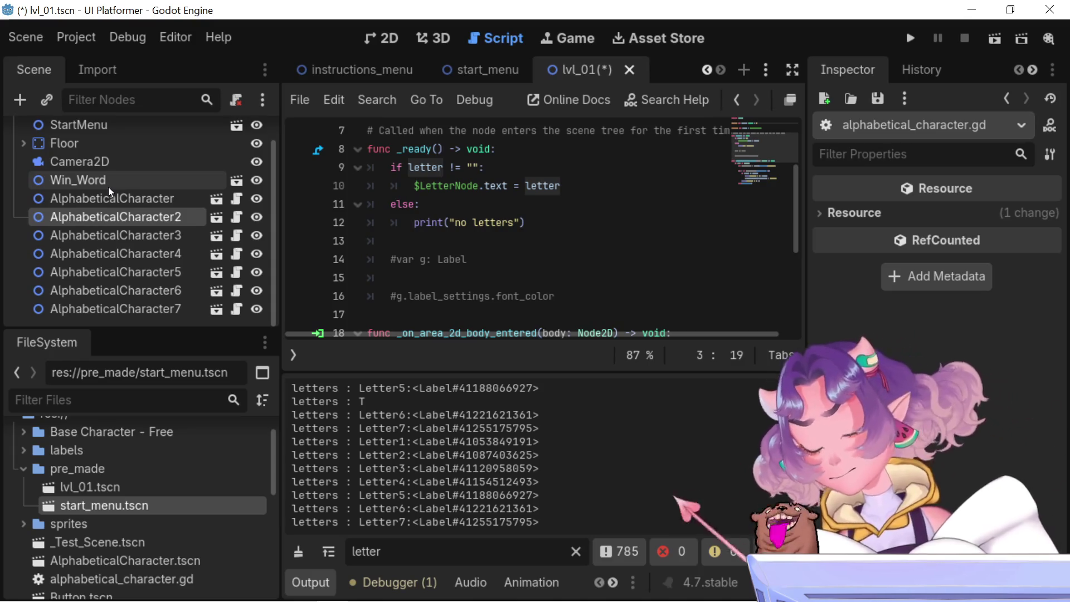
left_click(432, 192)
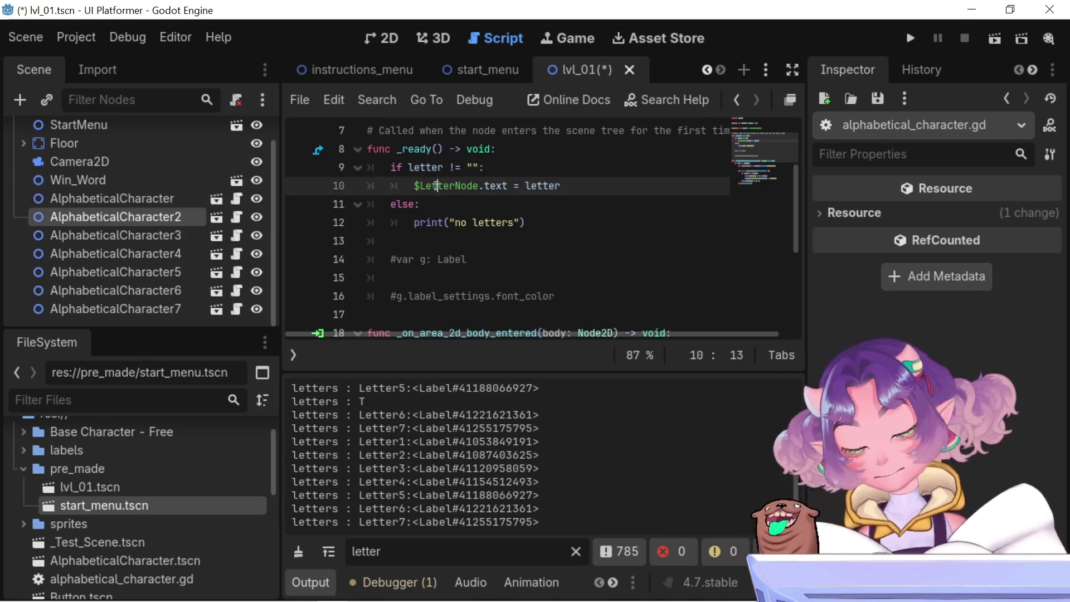
scroll(435, 188, "up", 2)
double_click(462, 297)
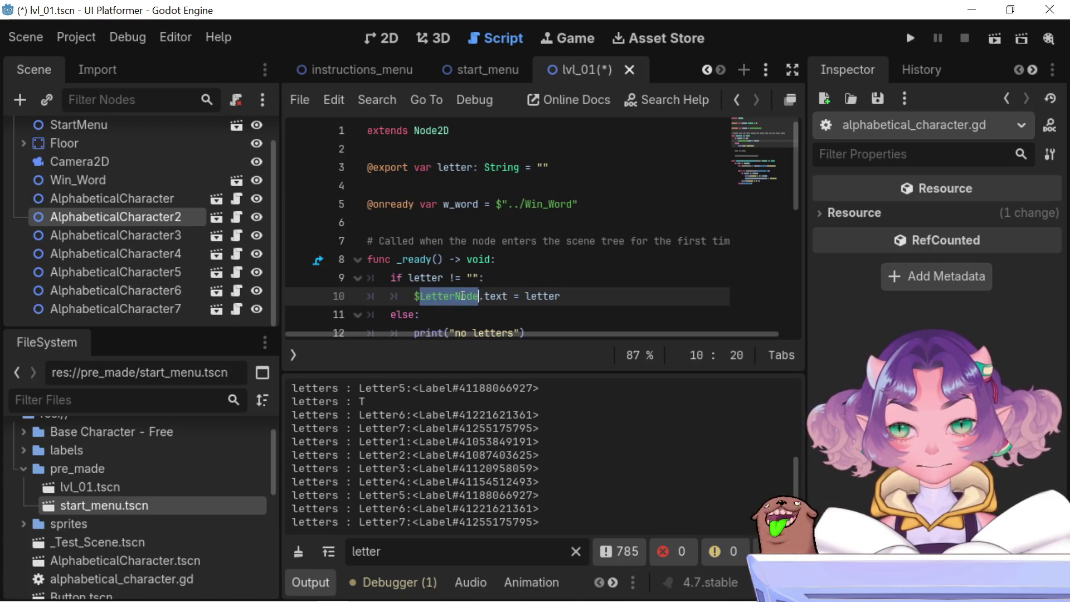
scroll(462, 296, "down", 2)
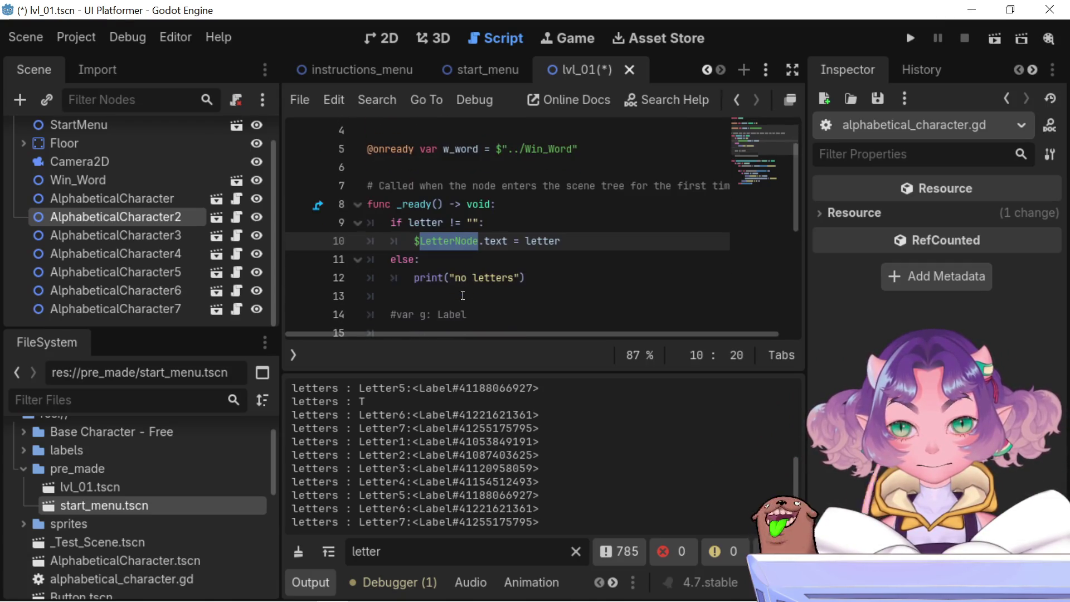
Check AlphabeticalCharacter2's properties, then open AlphabeticalCharacter.tscn from the FileSystem dock
double_click(136, 219)
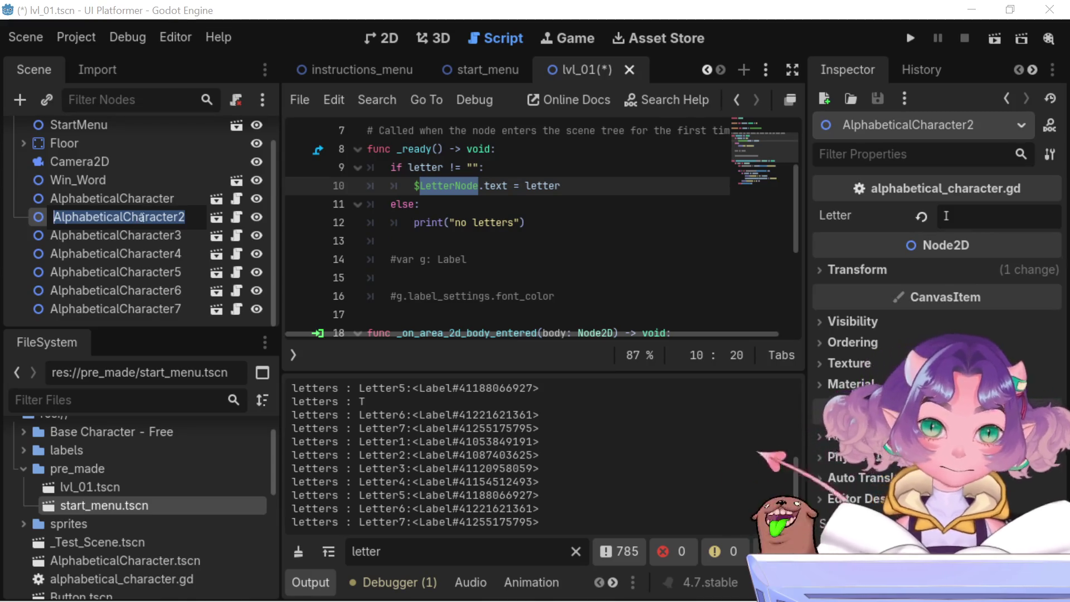
key("Escape")
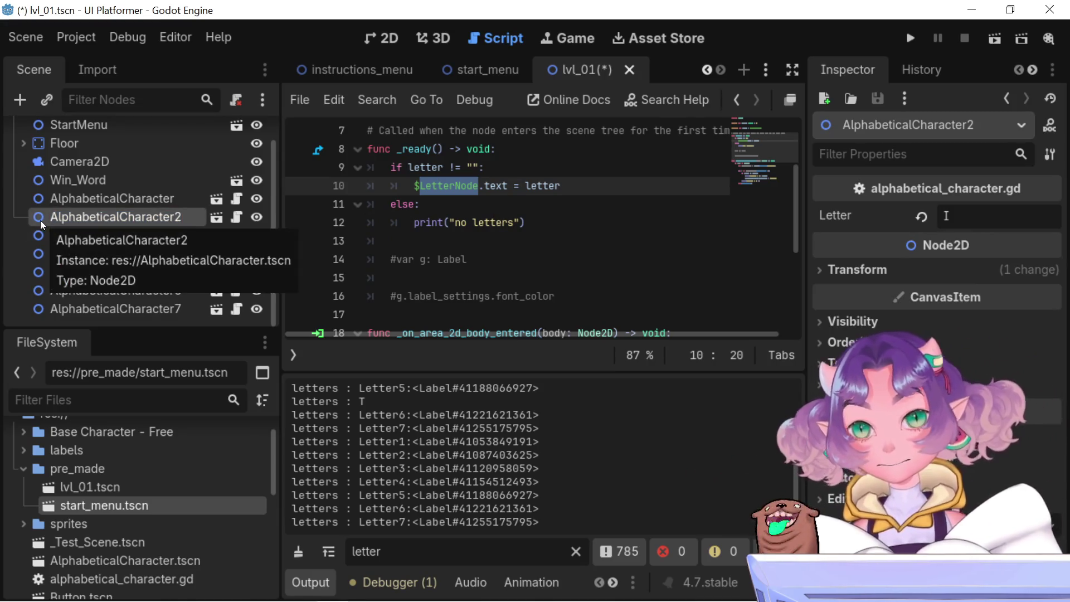
double_click(164, 455)
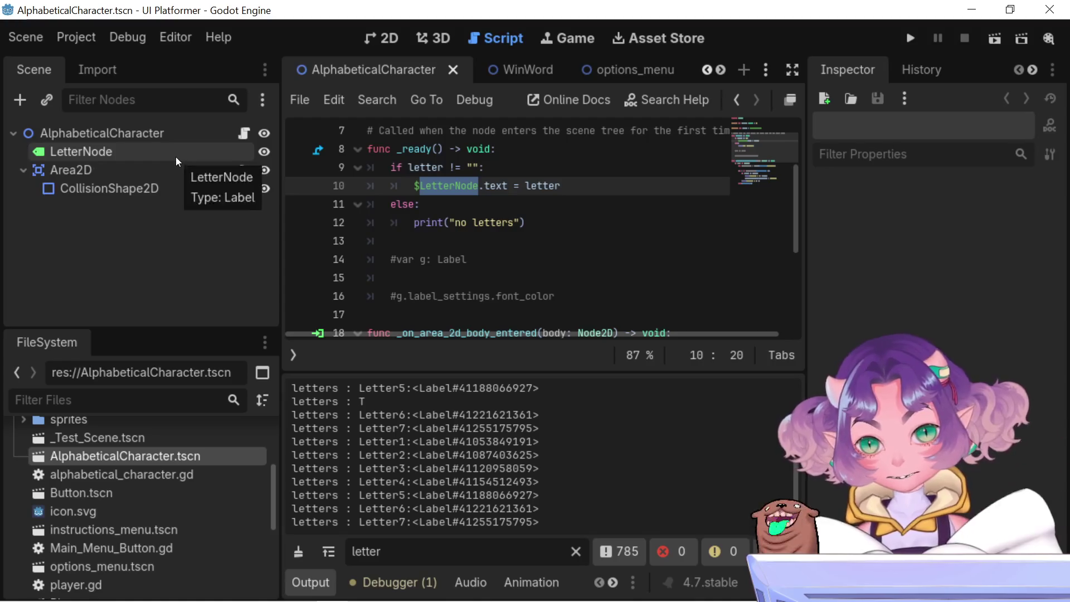
Inspect LetterNode's placeholder text L, then switch to the WinWord scene
left_click(44, 152)
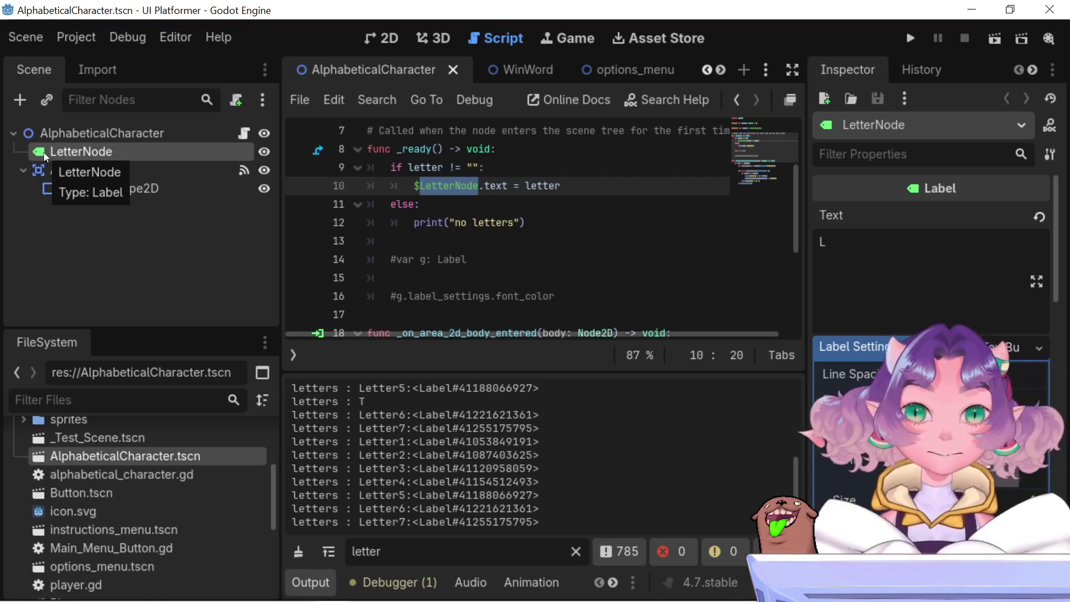
double_click(876, 244)
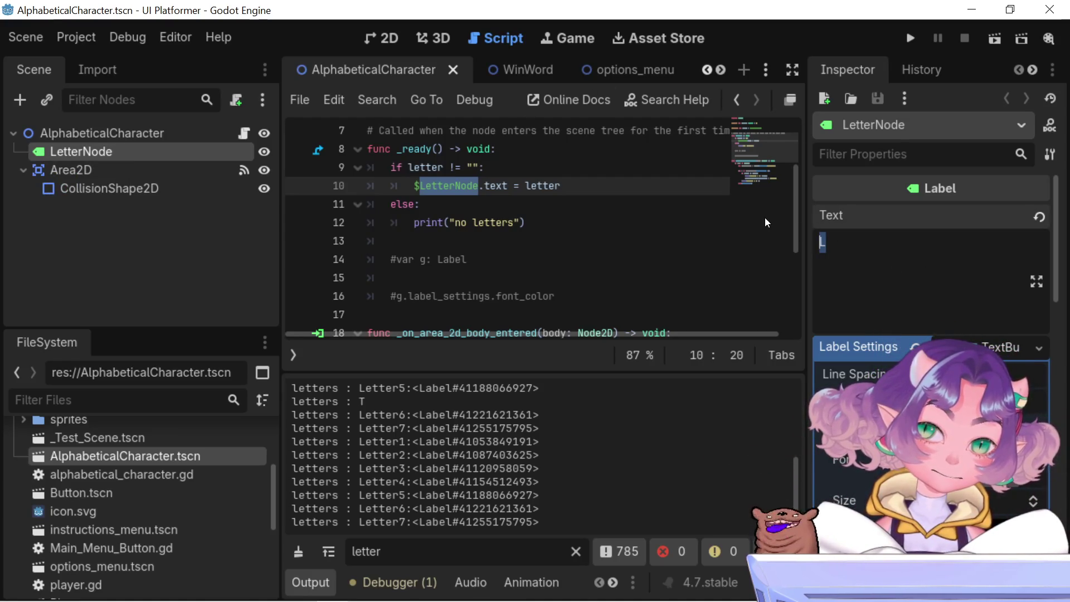
left_click(491, 66)
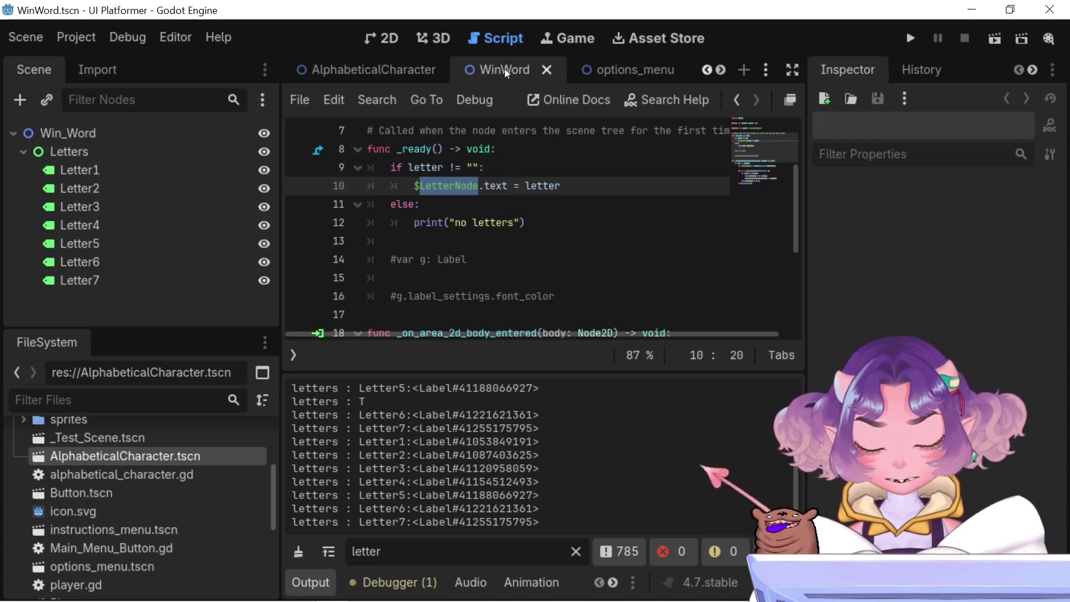
Show the Test_World scene in the 2D workspace and run the project to test it
scroll(323, 65, "up", 3)
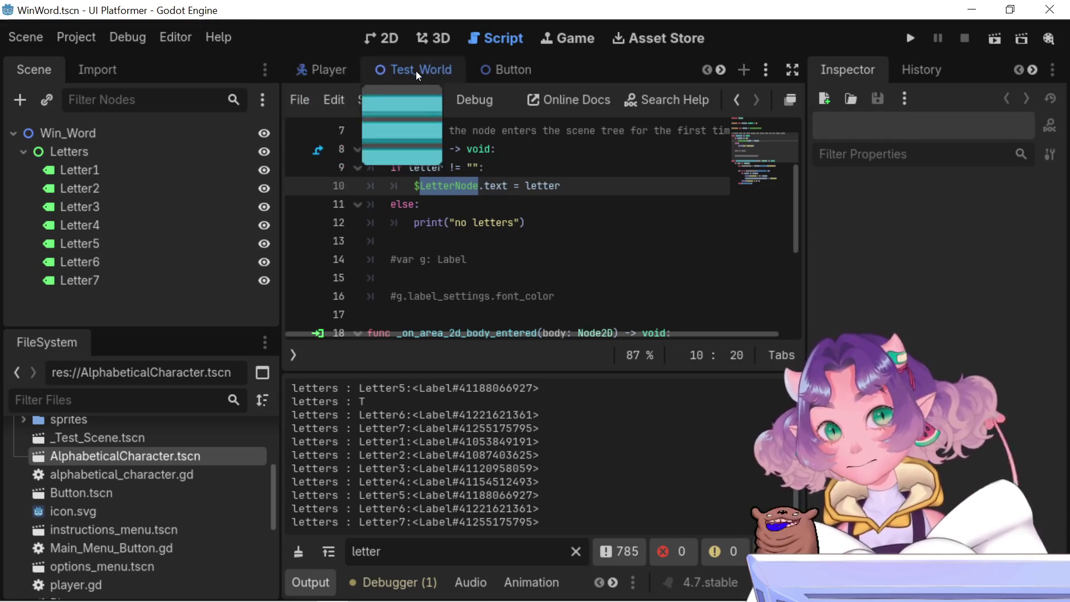
left_click(413, 72)
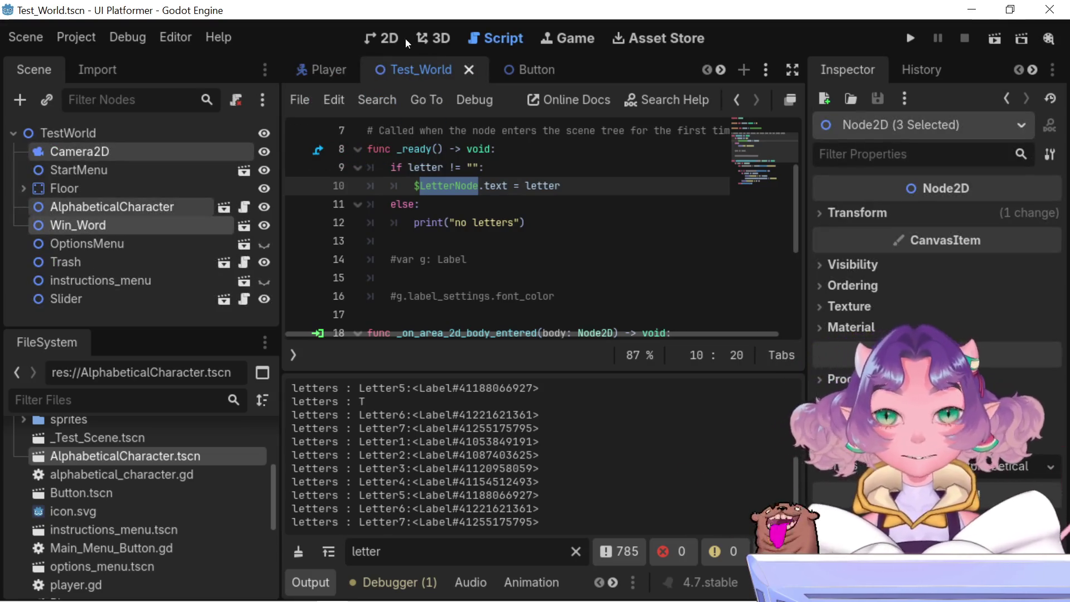
left_click(388, 39)
scroll(453, 306, "down", 3)
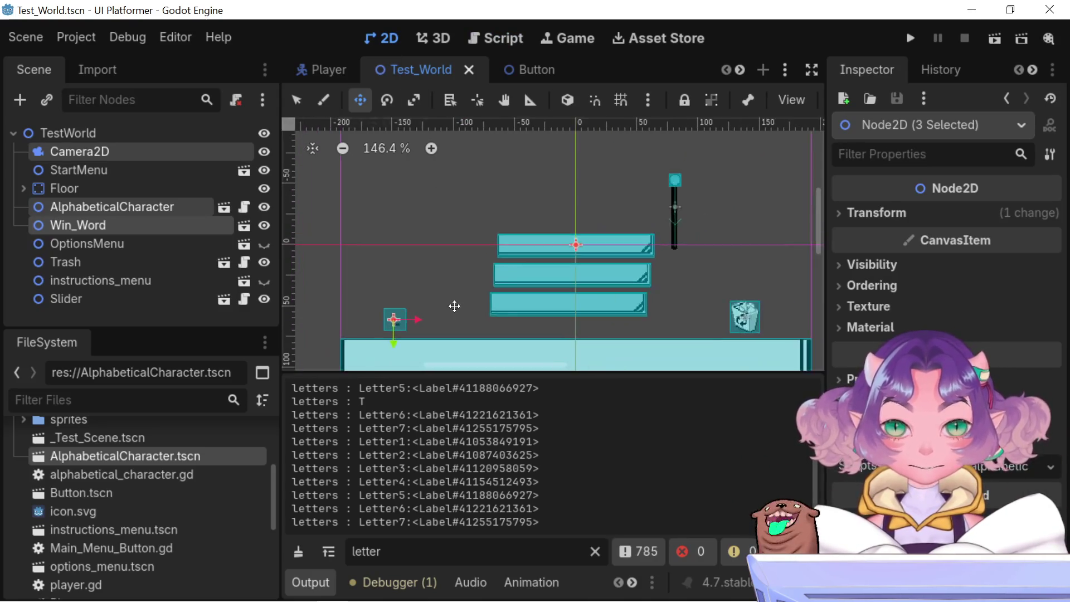
left_click(902, 37)
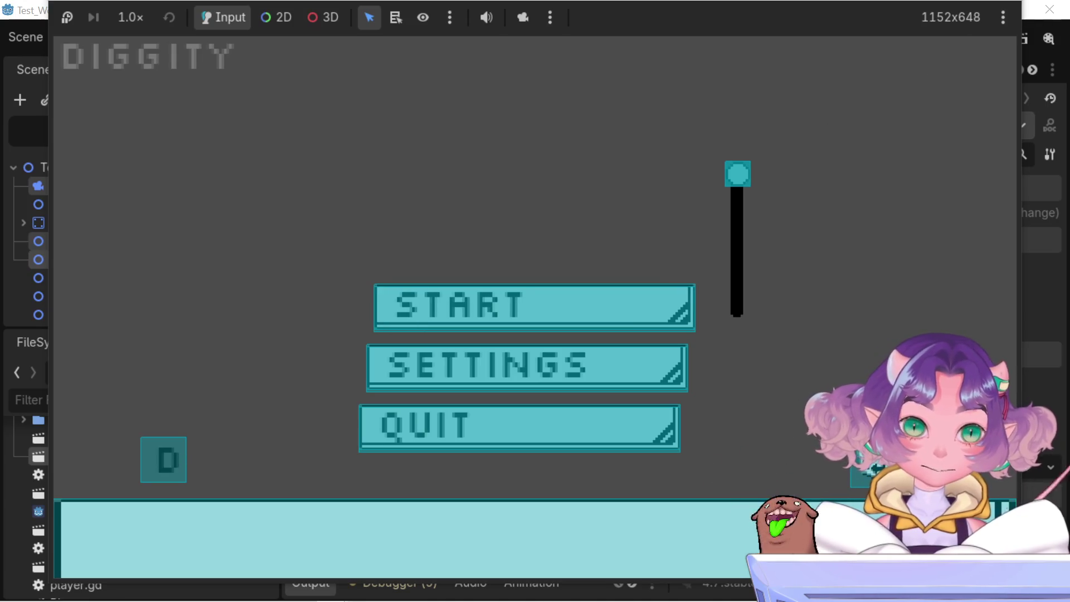
Stop the test game and select the LetterNode text assignment on line 10 of the script
key("F8")
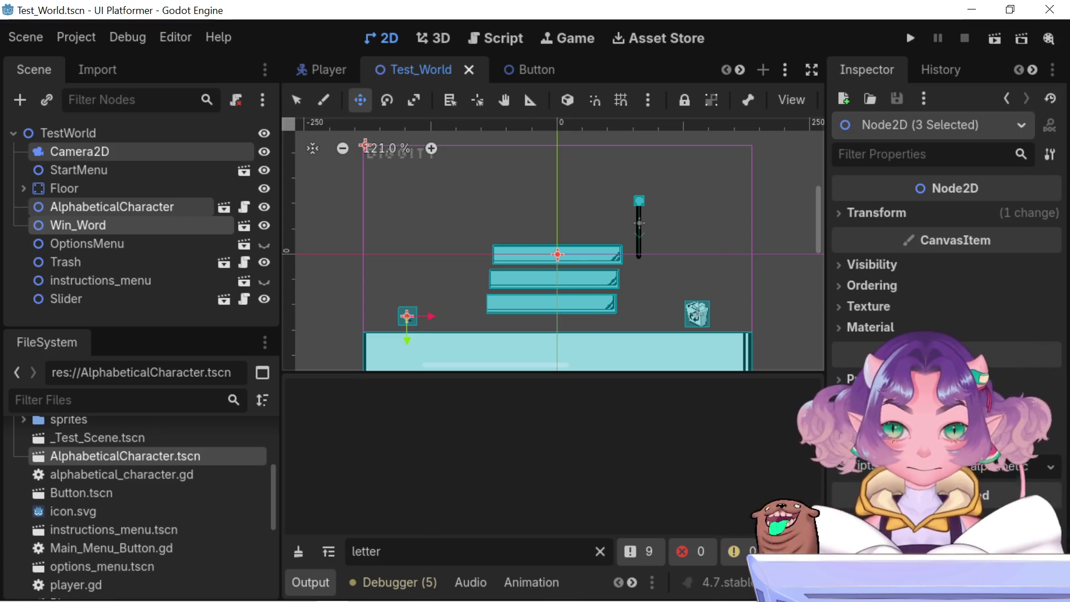
left_click(504, 37)
left_click(476, 189)
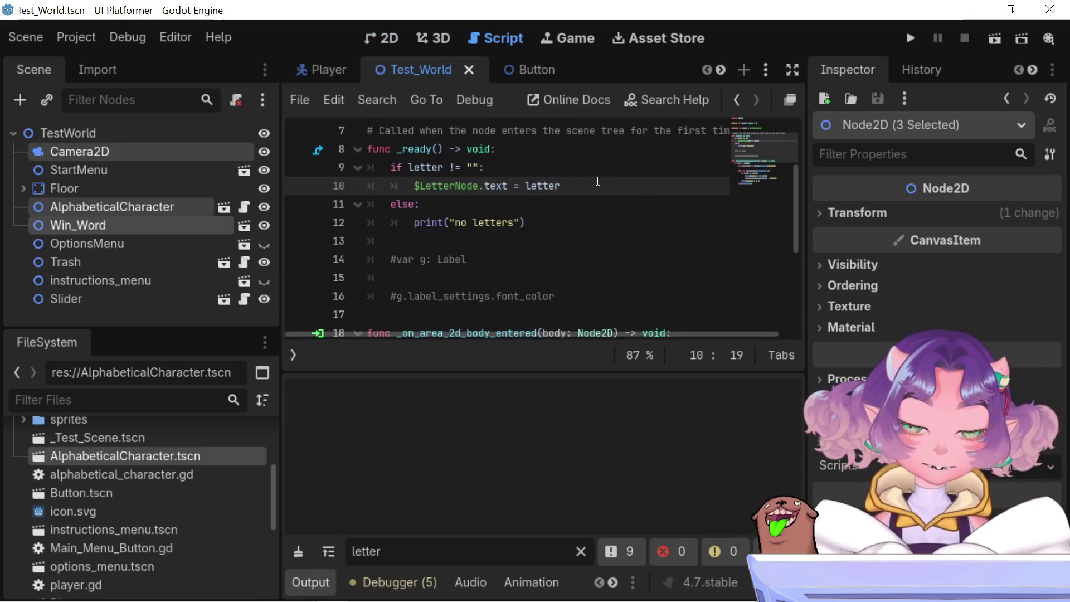
double_click(544, 187)
mouse_move(414, 185)
left_mouse_down()
mouse_move(424, 170)
mouse_move(574, 194)
mouse_move(269, 180)
left_mouse_up()
left_click(560, 186)
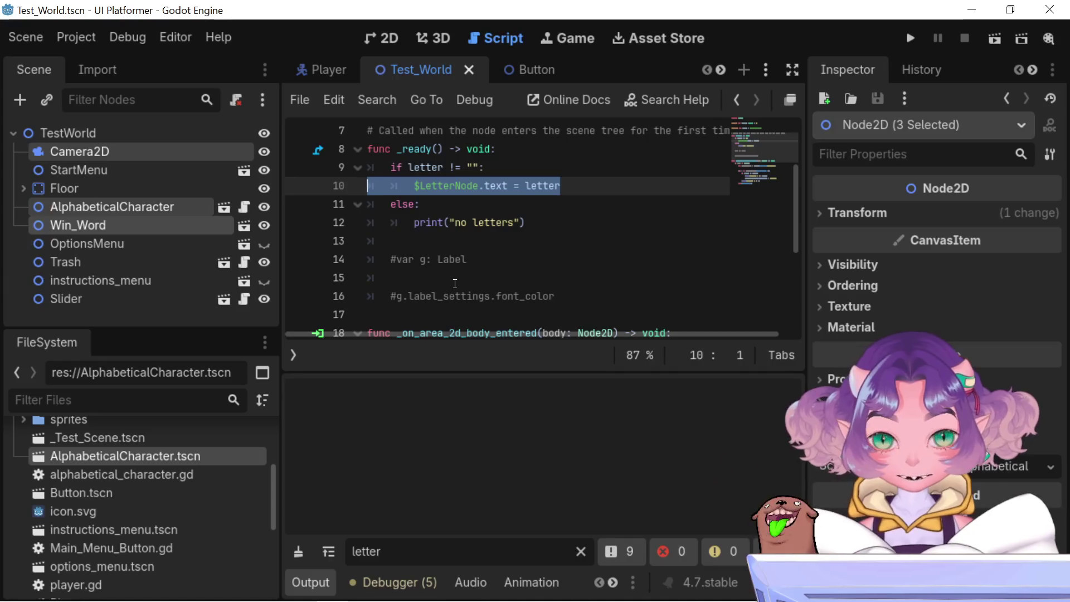
Switch to the lvl_01 scene and put the caret on the word_letters loop line
scroll(452, 204, "down", 2)
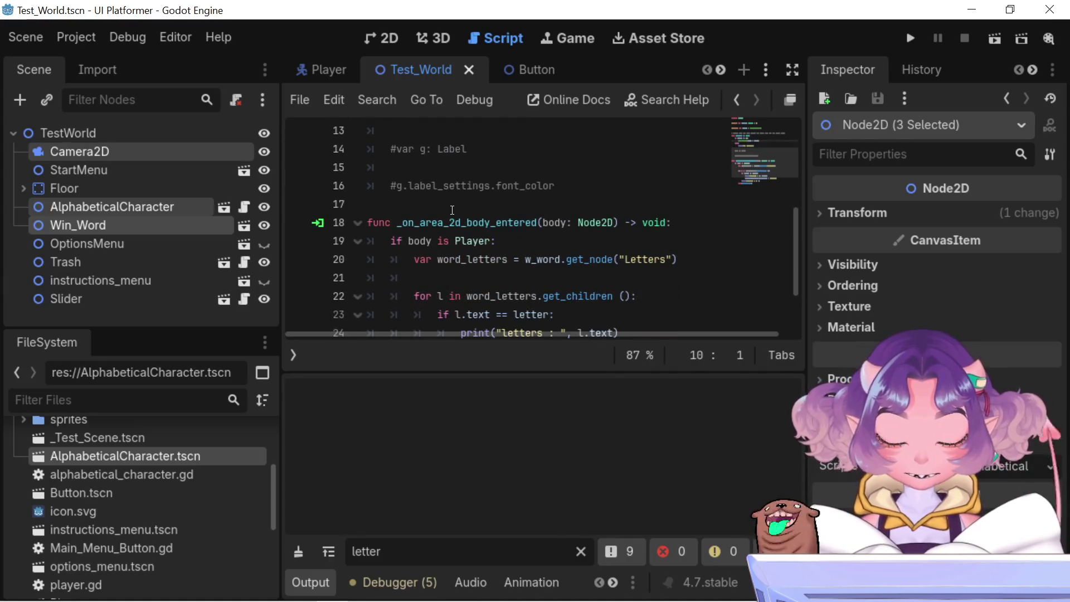
left_click(453, 205)
scroll(451, 226, "down", 1)
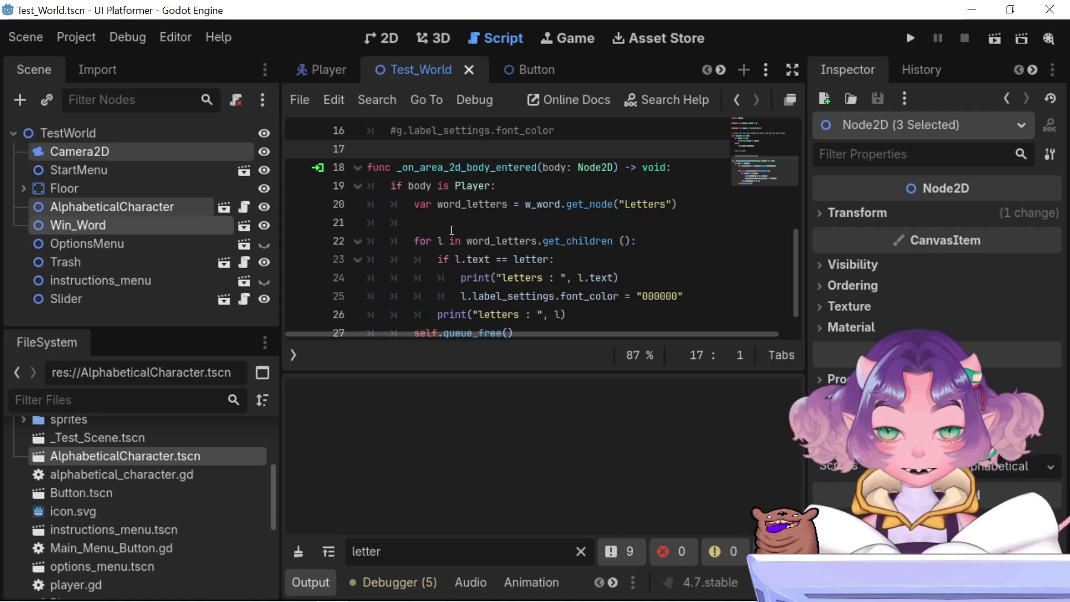
scroll(451, 228, "up", 5)
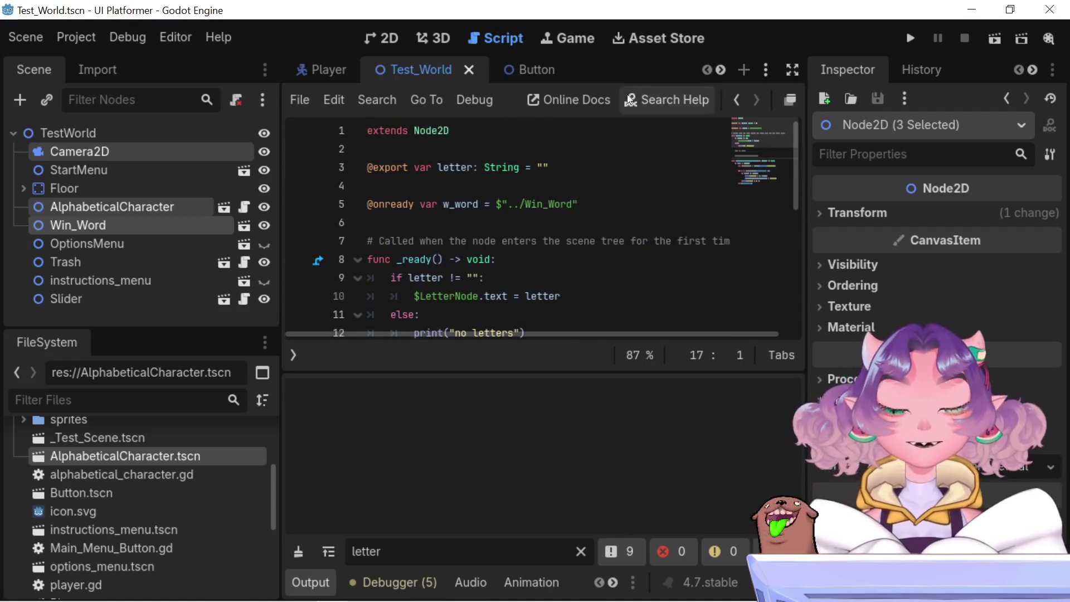
scroll(547, 59, "down", 2)
scroll(547, 59, "down", 3)
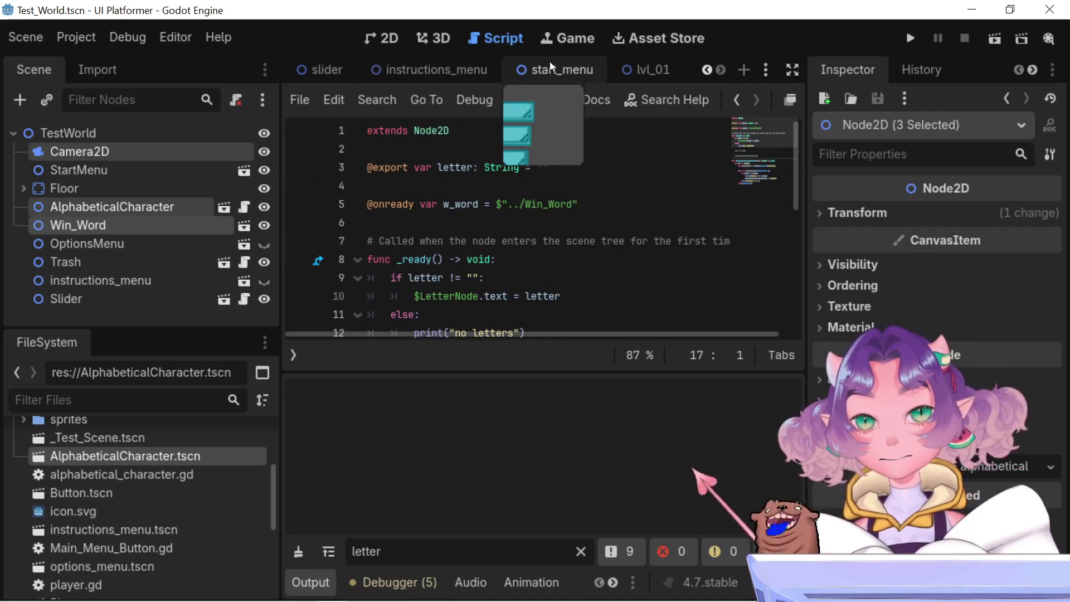
left_click(644, 63)
scroll(513, 212, "down", 6)
left_click(514, 204)
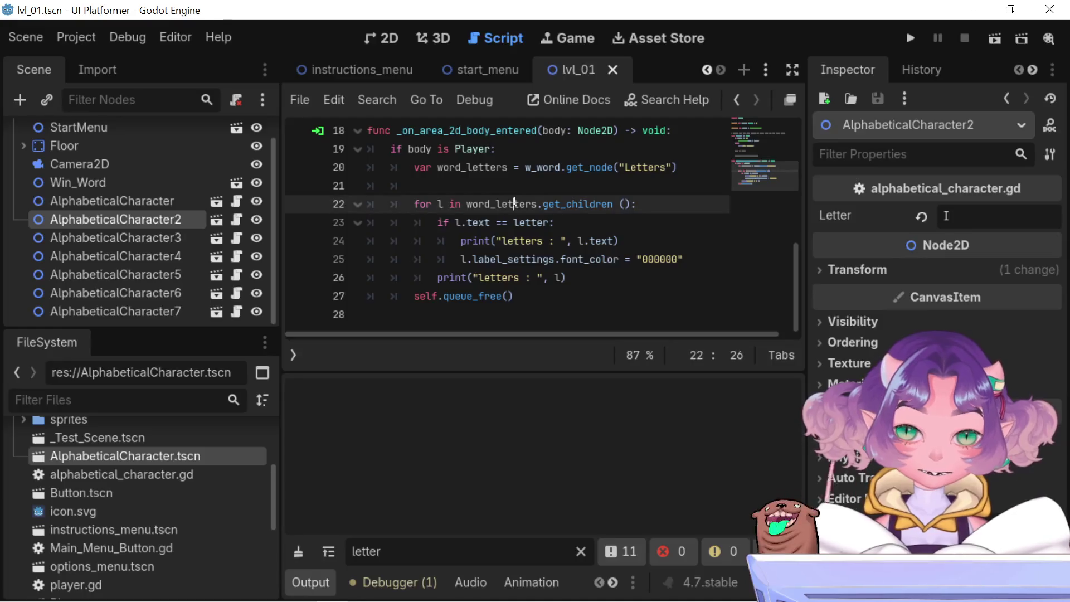
mouse_move(523, 228)
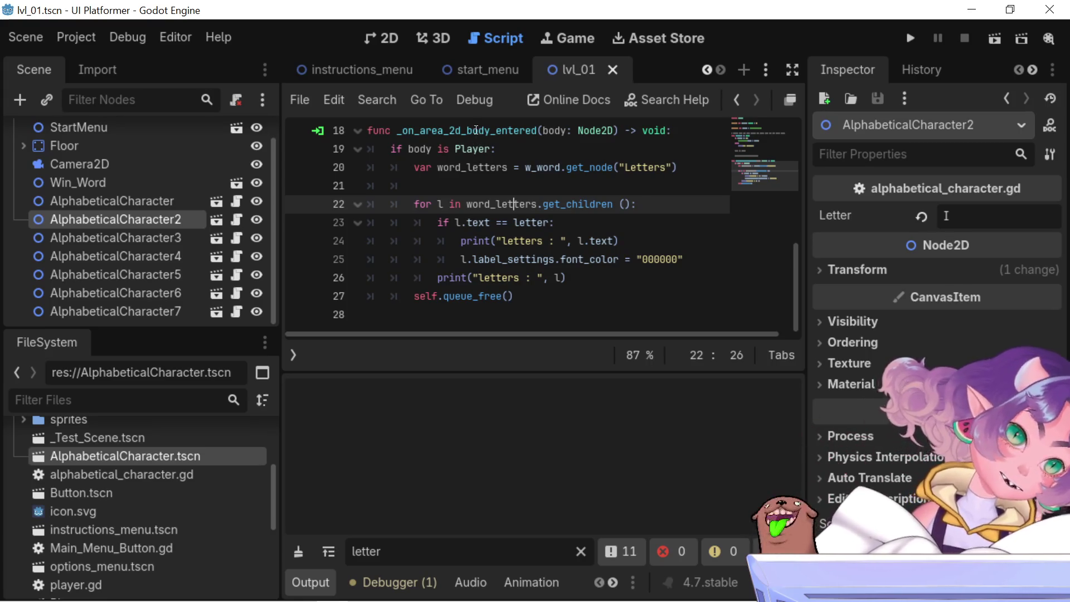
mouse_move(475, 128)
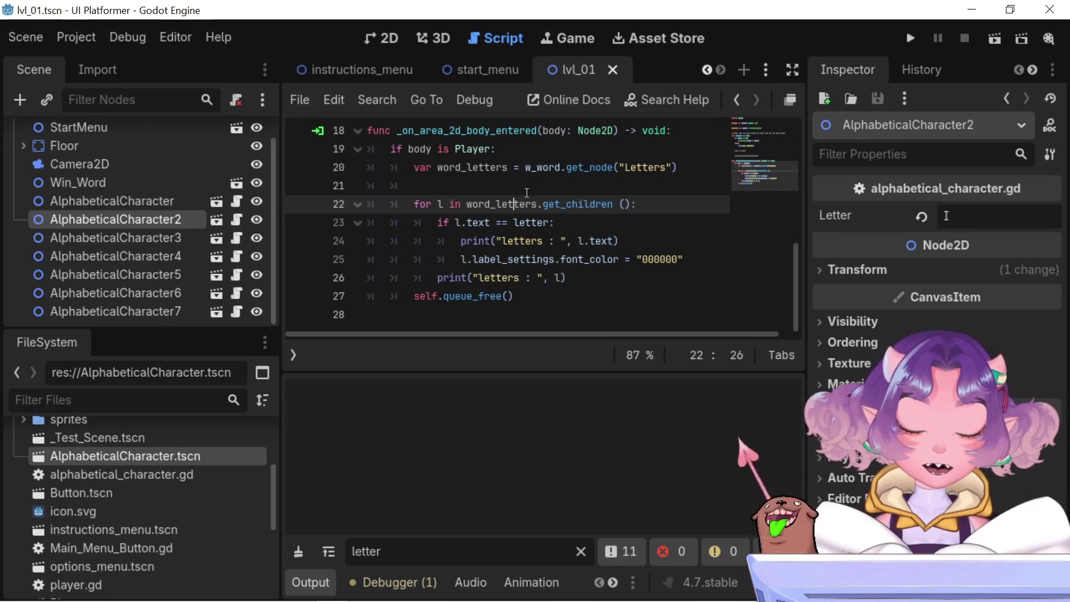
mouse_move(518, 207)
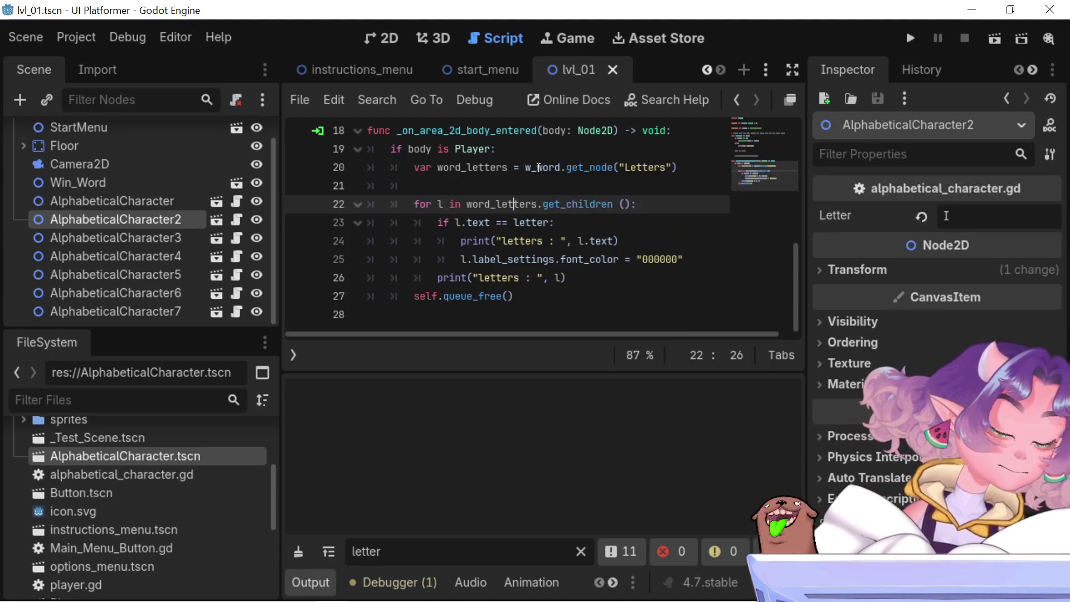
mouse_move(538, 167)
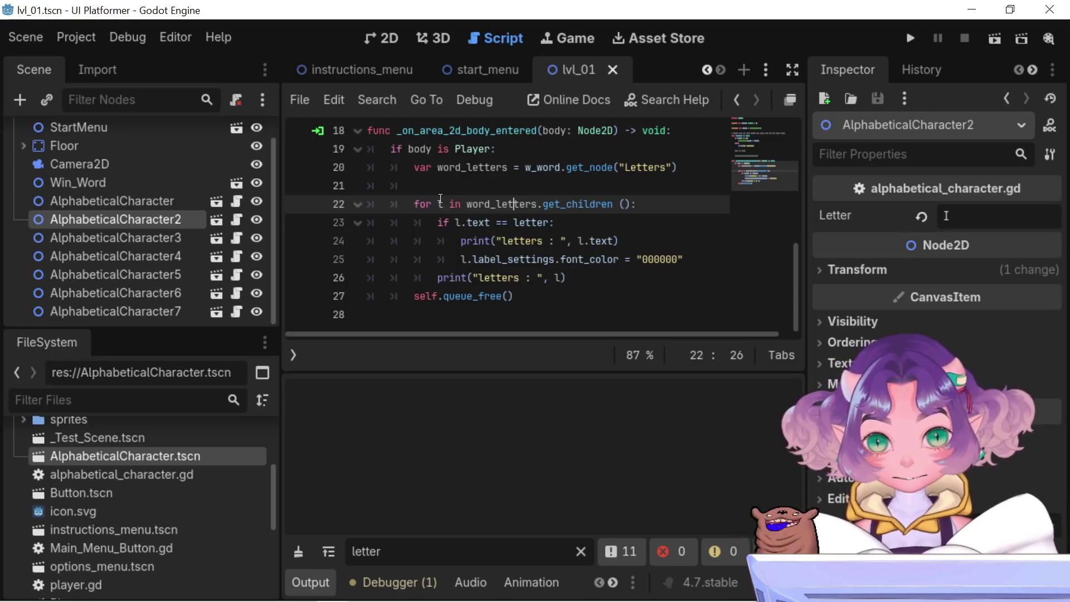
double_click(468, 203)
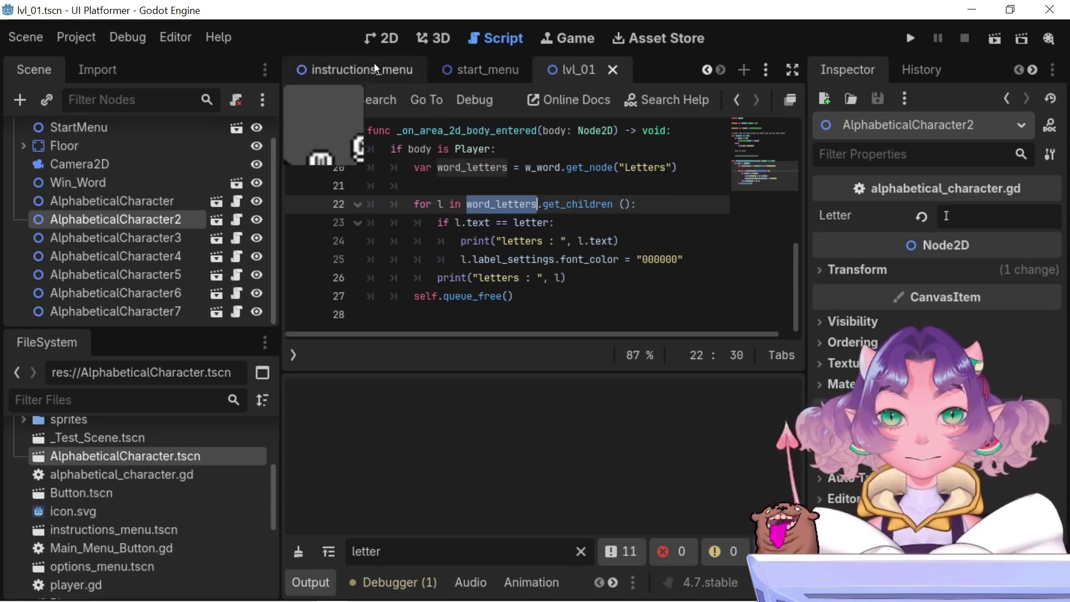
scroll(357, 69, "up", 5)
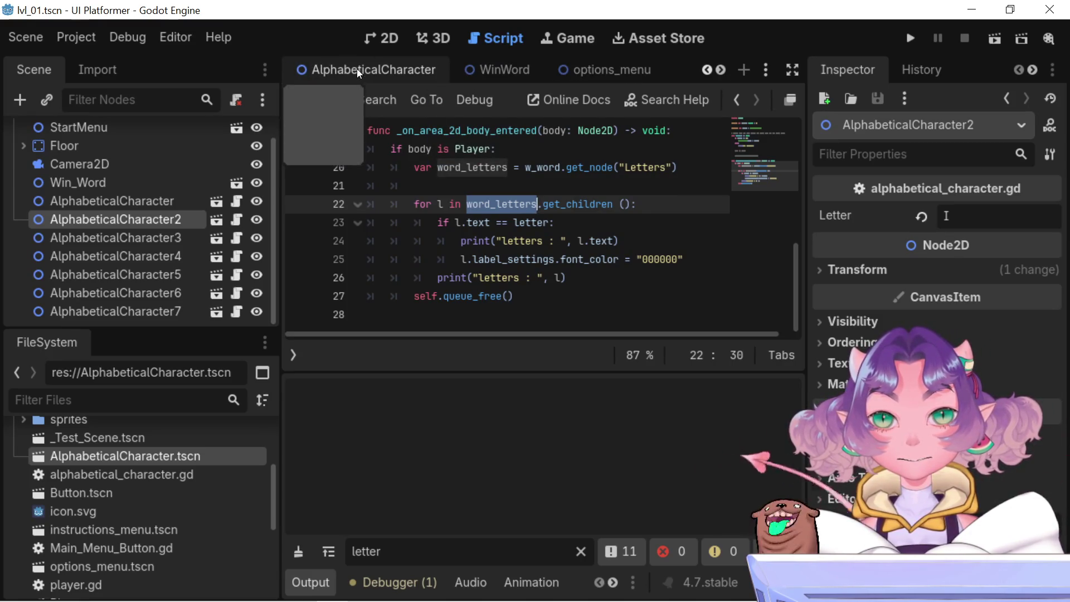
left_click(357, 69)
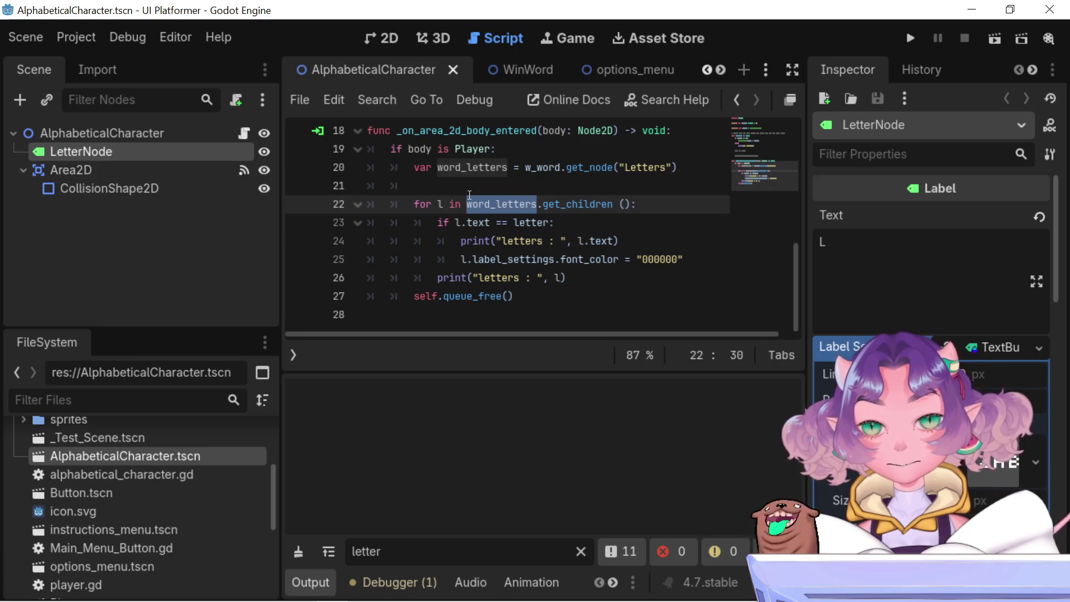
scroll(646, 82, "down", 3)
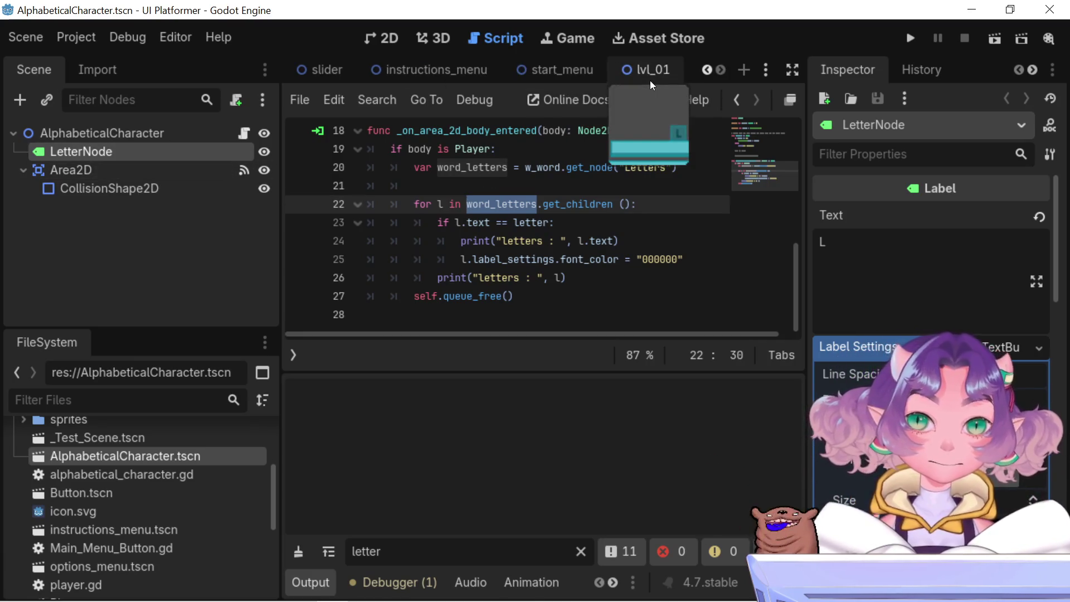
left_click(650, 81)
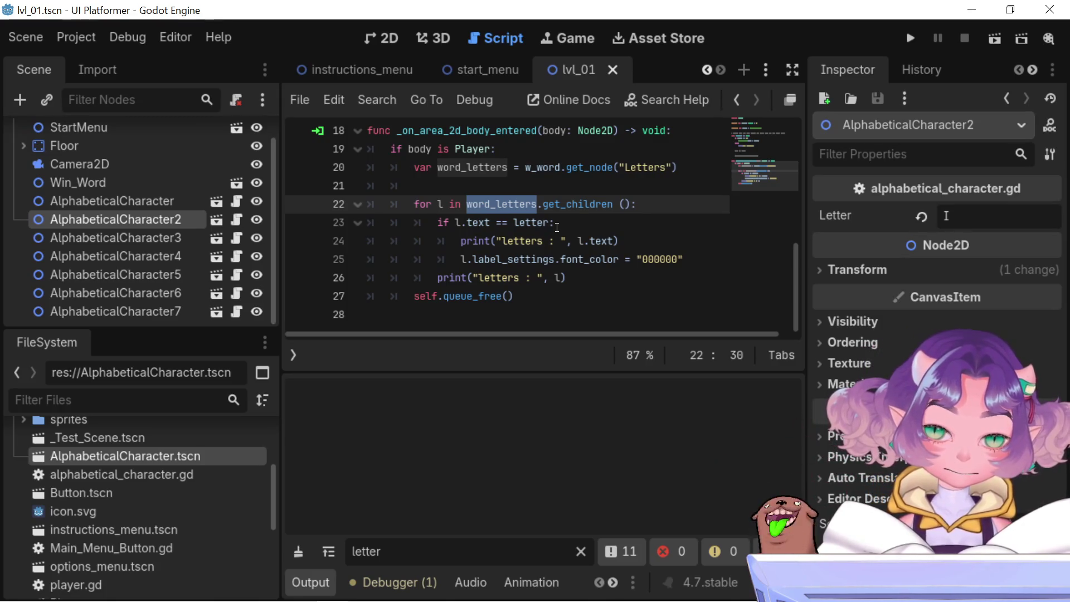
double_click(558, 170)
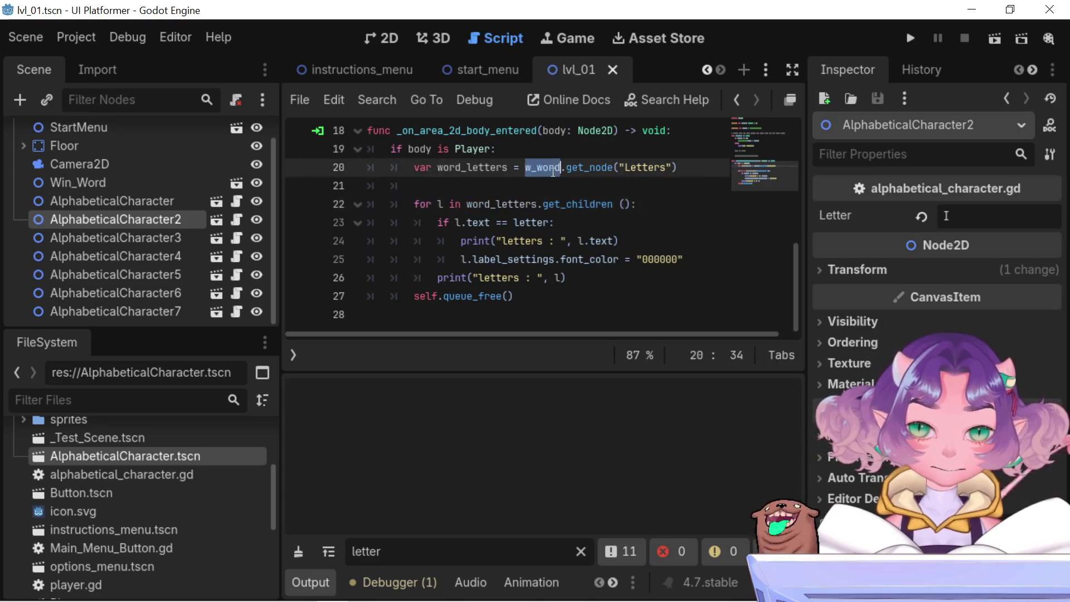
scroll(558, 182, "up", 1)
scroll(560, 187, "up", 4)
scroll(570, 212, "up", 2)
scroll(573, 221, "down", 6)
scroll(576, 229, "up", 5)
scroll(576, 232, "down", 4)
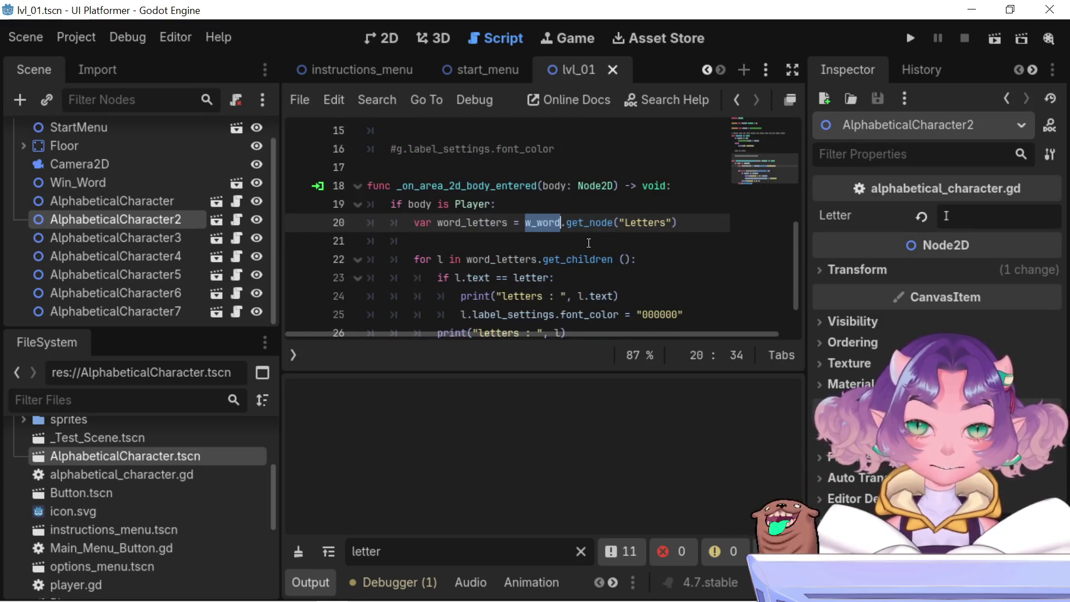
scroll(603, 245, "down", 1)
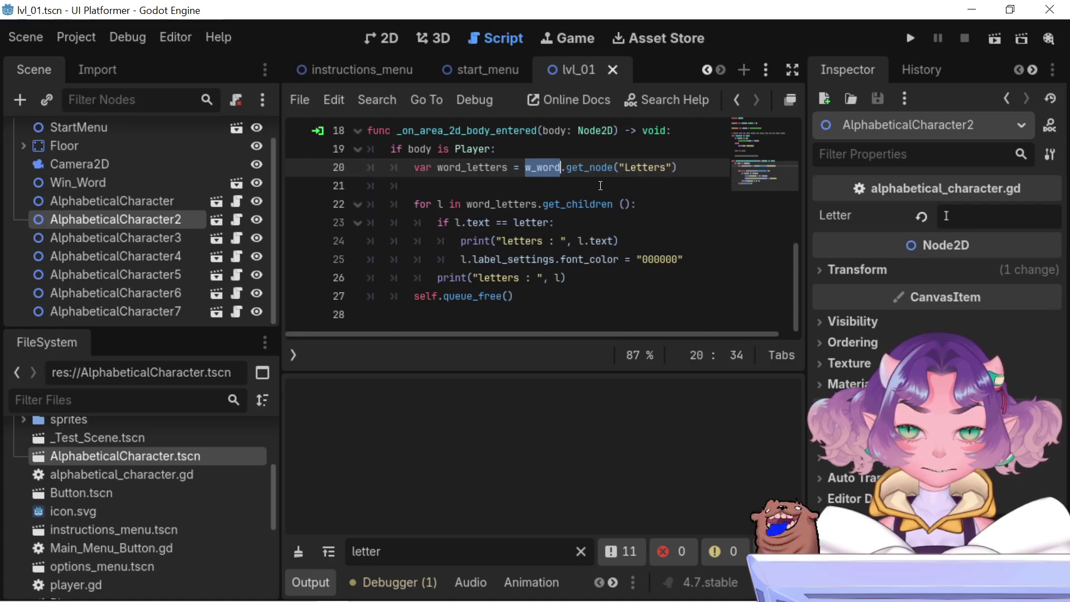
double_click(489, 204)
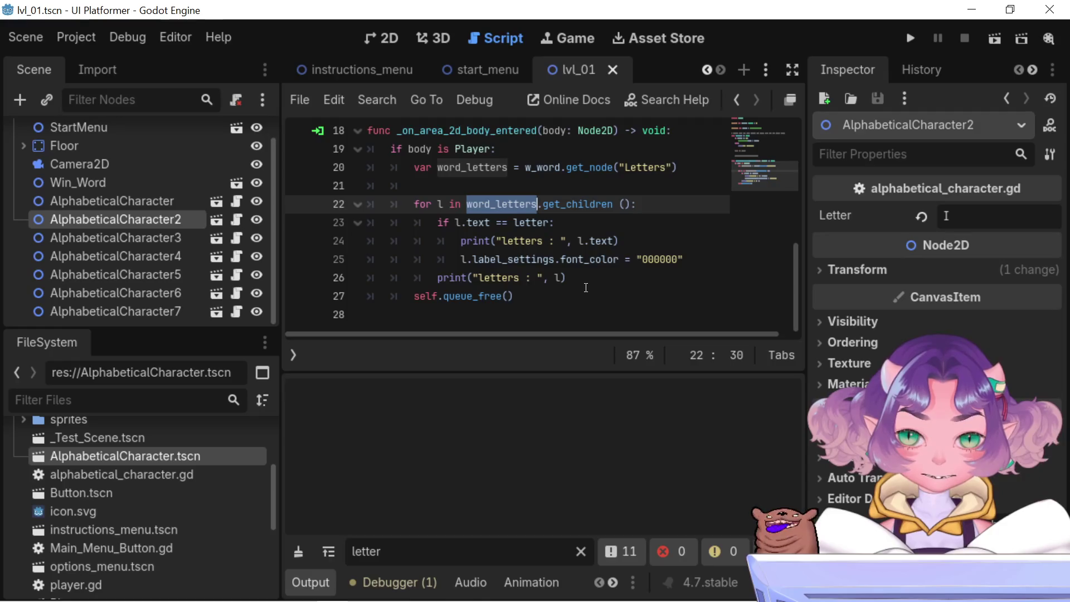
left_click(456, 224)
key("Right")
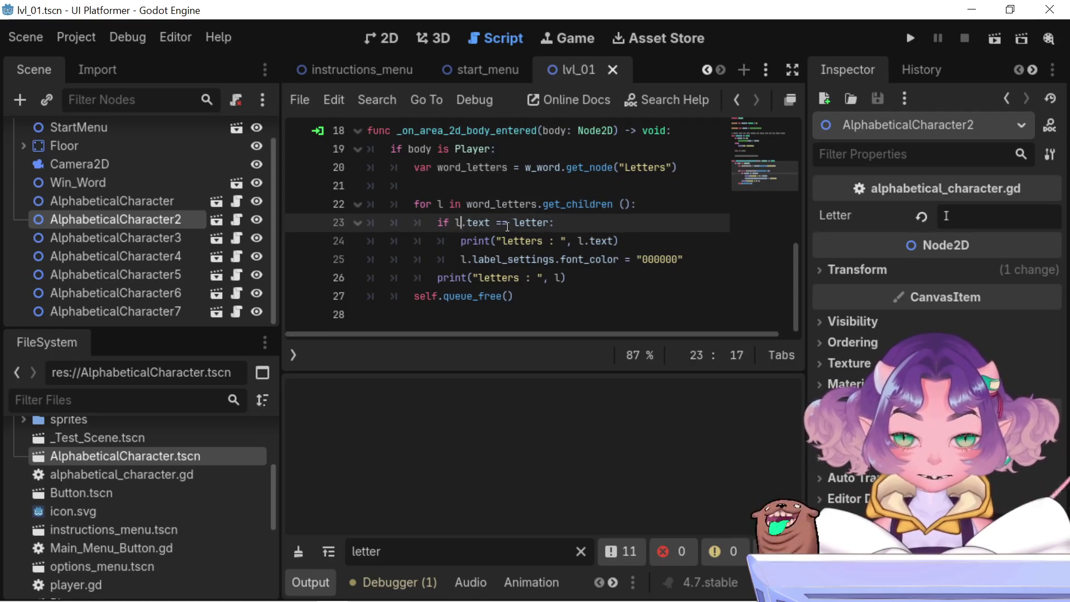
left_click(532, 222)
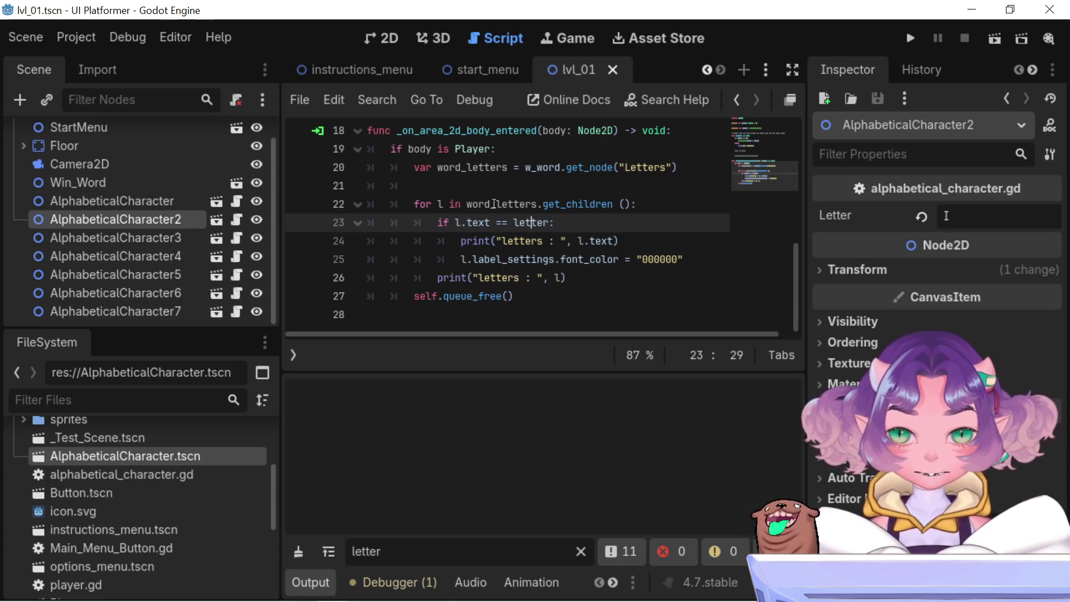
double_click(555, 167)
scroll(555, 167, "up", 1)
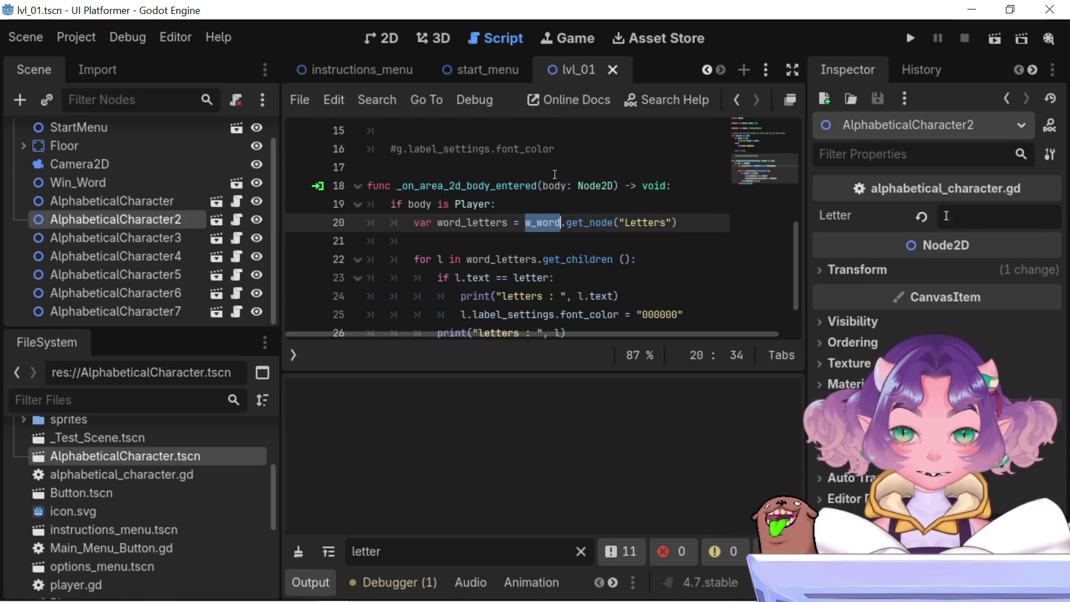
scroll(559, 222, "up", 5)
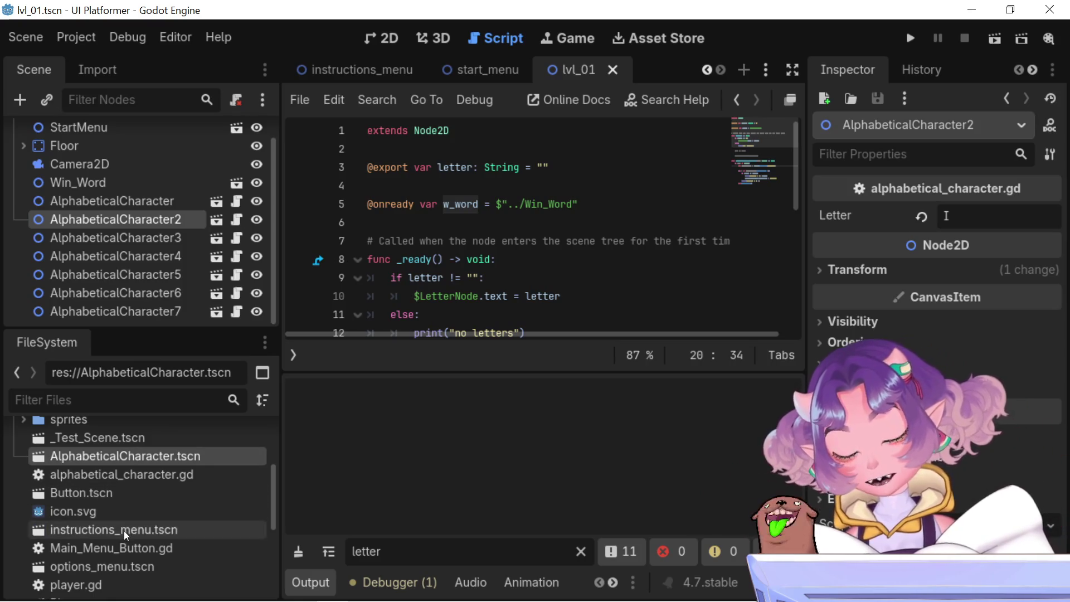
scroll(124, 530, "up", 3)
scroll(396, 67, "down", 6)
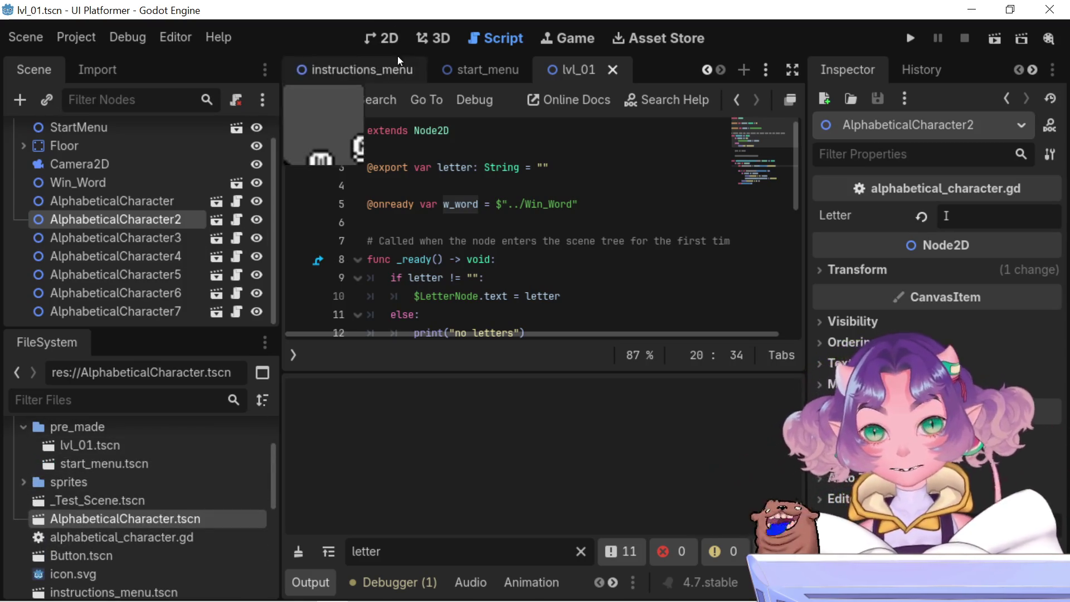
scroll(395, 64, "down", 3)
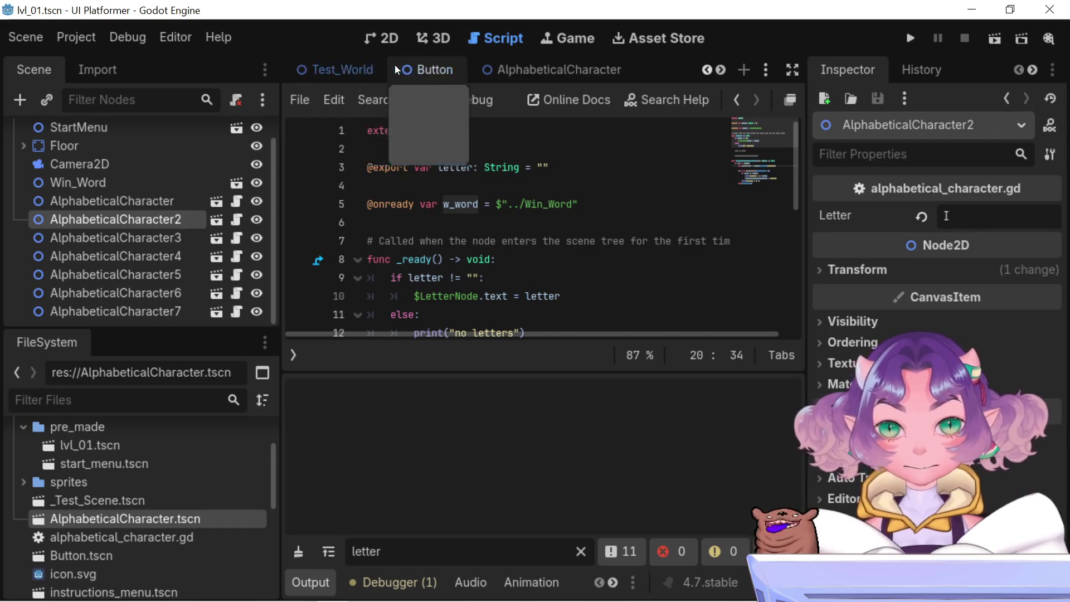
Open the WinWord scene, inspect its Letter1 label (D), and view DIGGITY on the 2D canvas
left_click(579, 68)
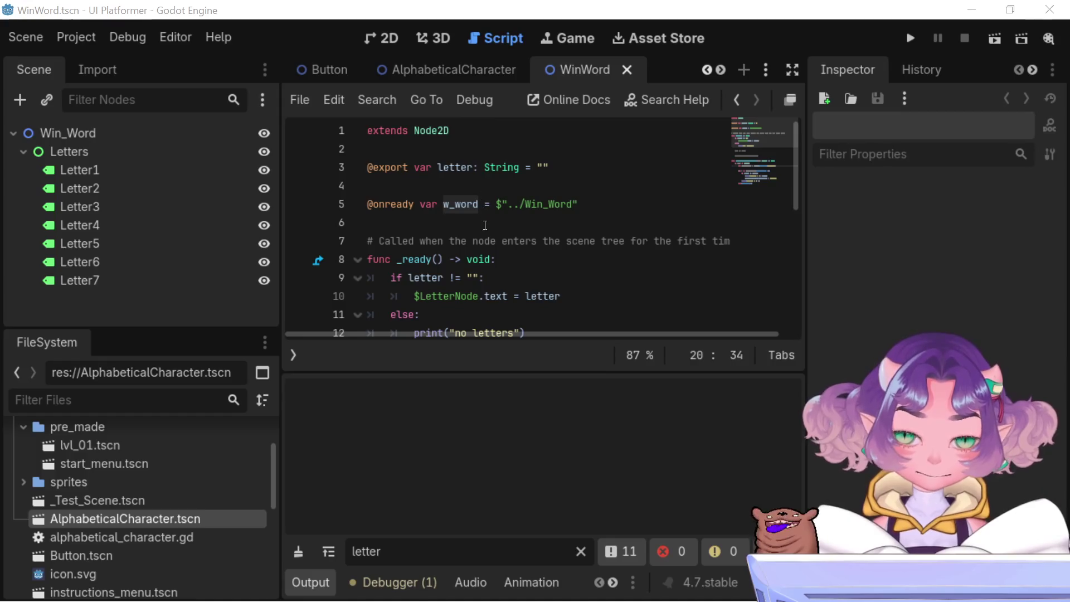
left_click(119, 167)
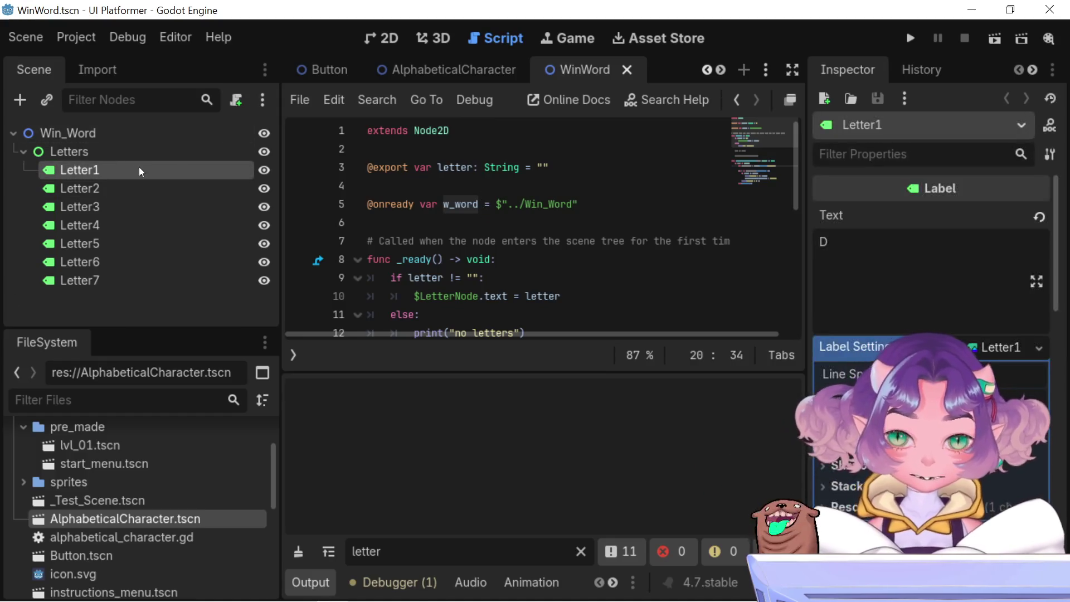
left_click(372, 45)
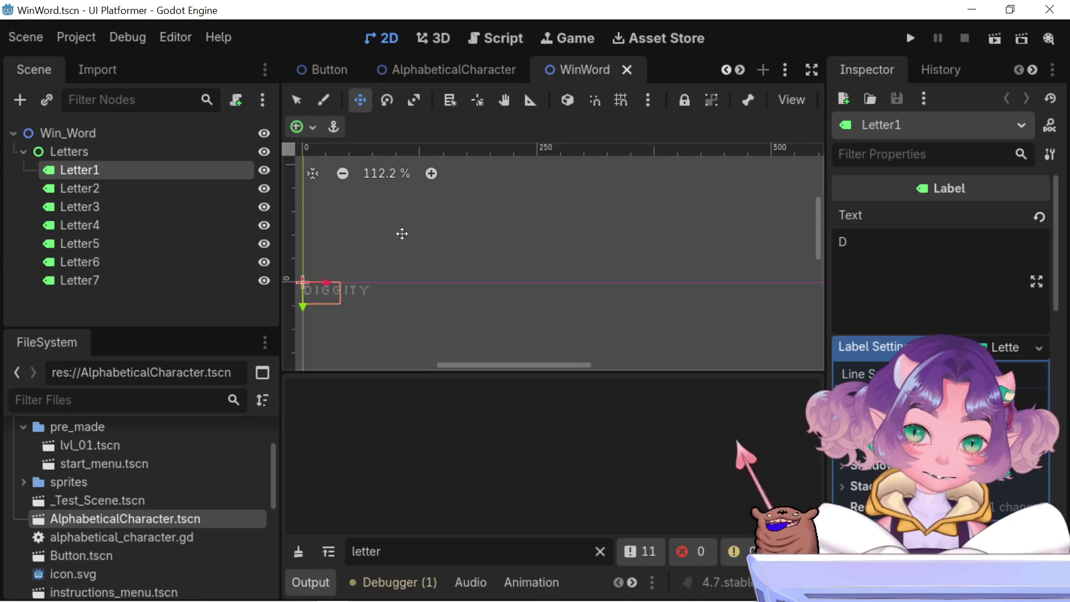
Step through the Letter2–Letter7 labels in the Scene dock to check each letter of DIGGITY
scroll(449, 292, "up", 5)
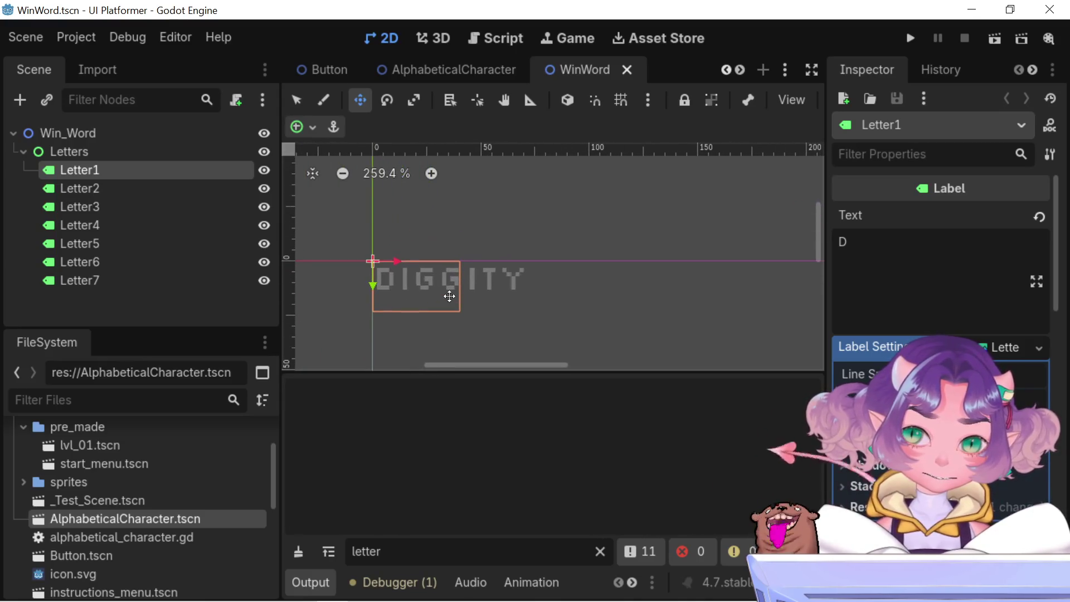
left_click(55, 189)
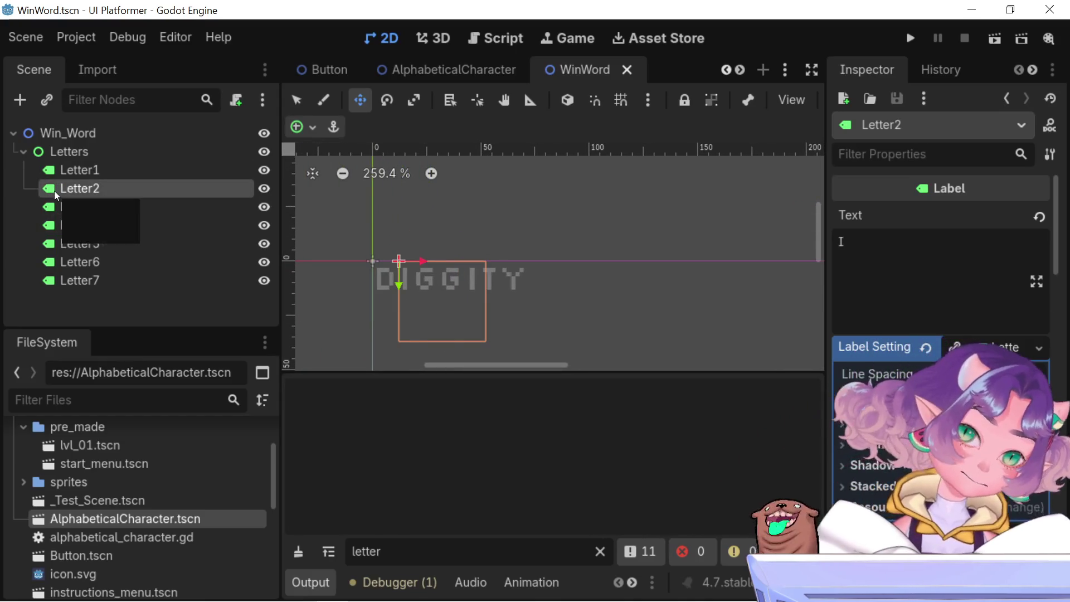
key("Down")
key("Down")
key("Down")
key("Down")
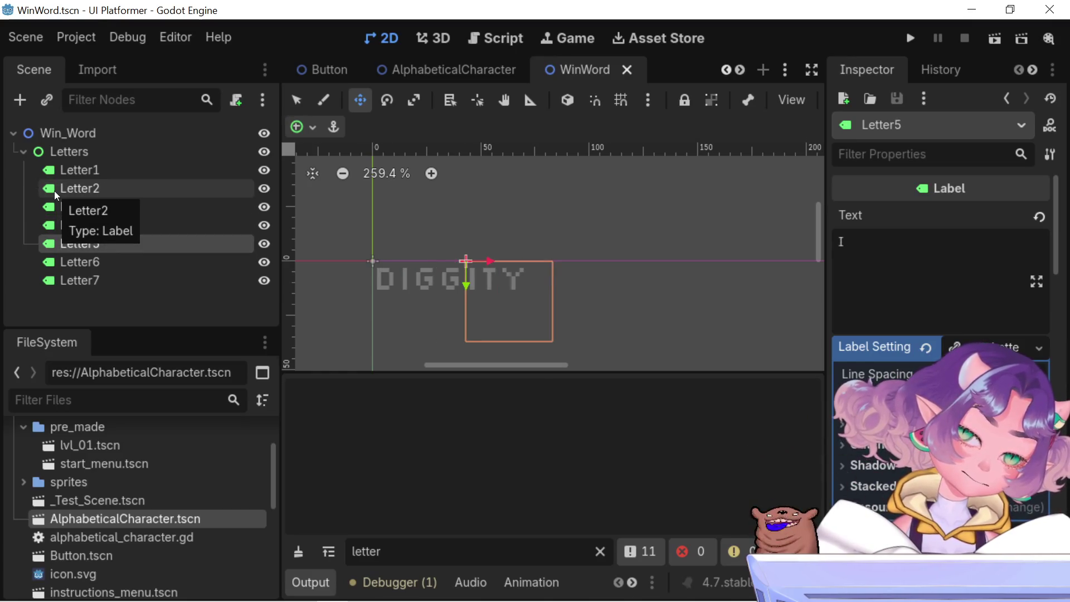
key("Down")
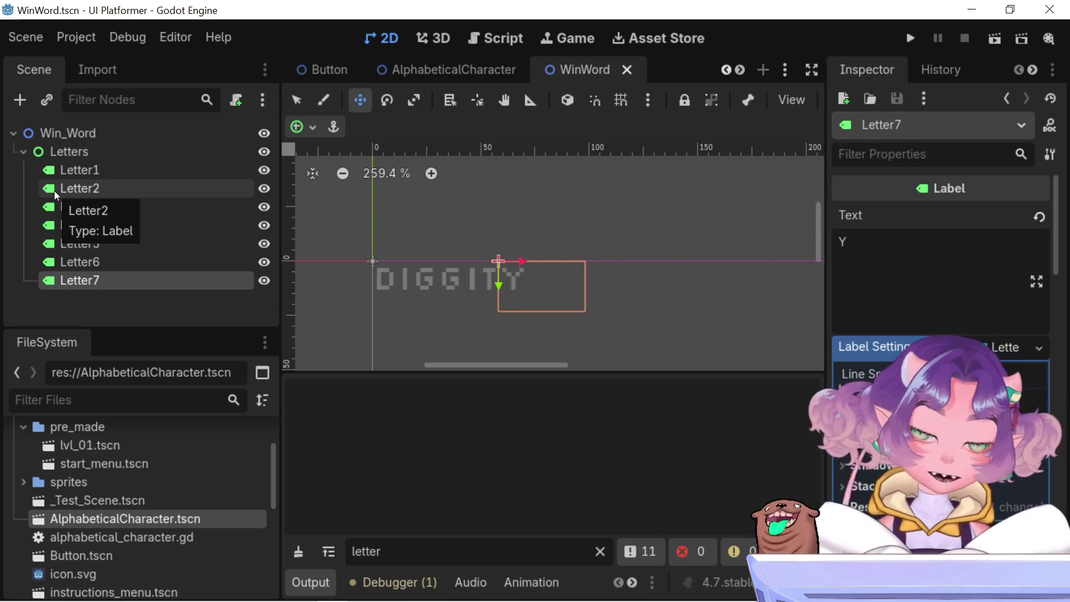
key("Up")
key("Up")
key("Up")
key("Up")
key("Up")
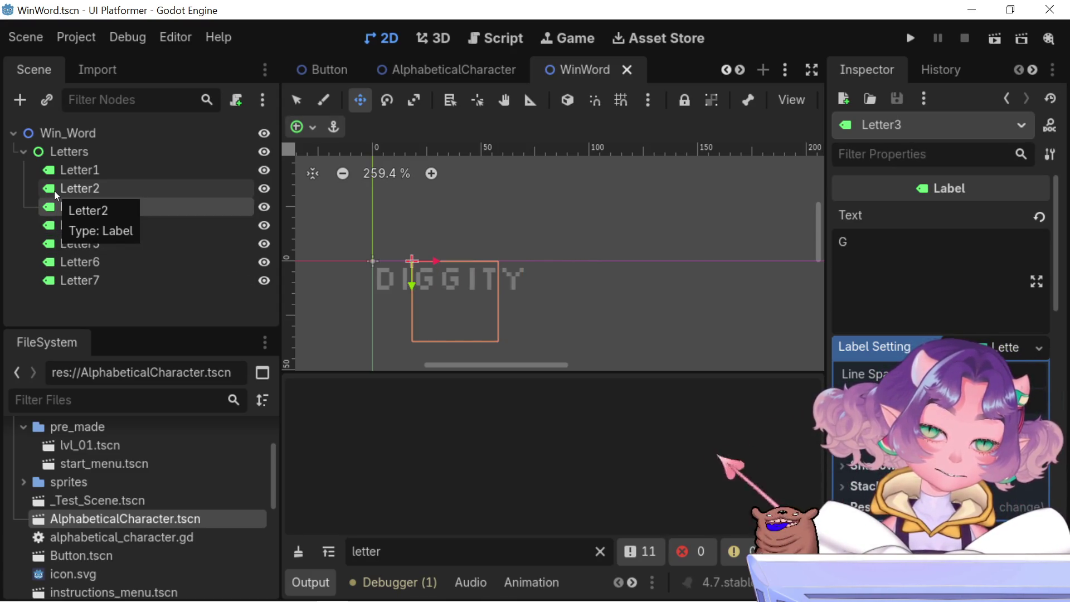
key("Up")
key("Up")
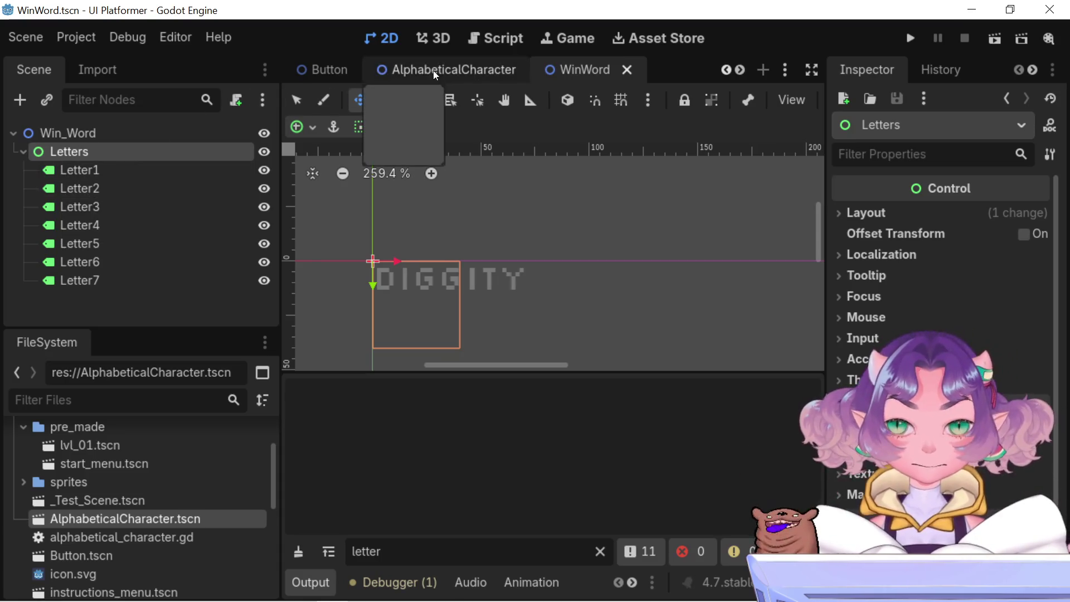
scroll(591, 69, "up", 2)
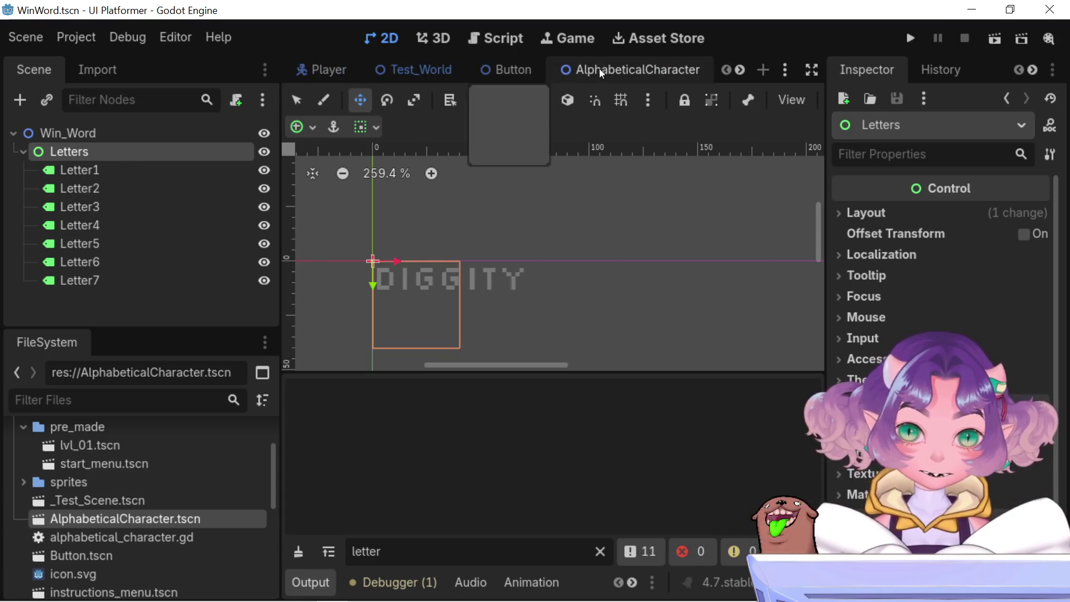
scroll(481, 65, "down", 1)
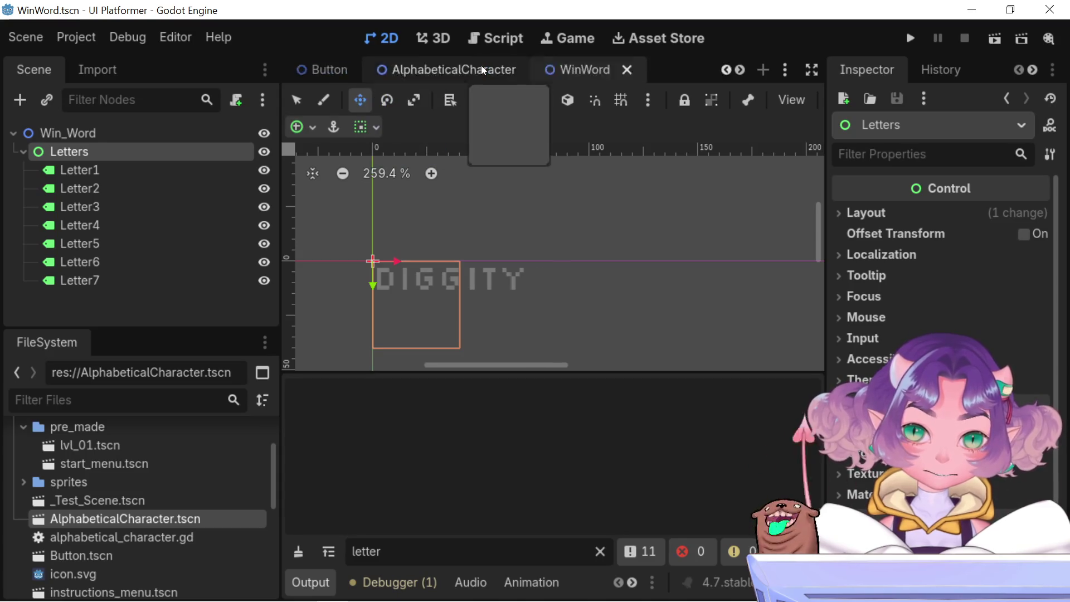
scroll(481, 65, "up", 1)
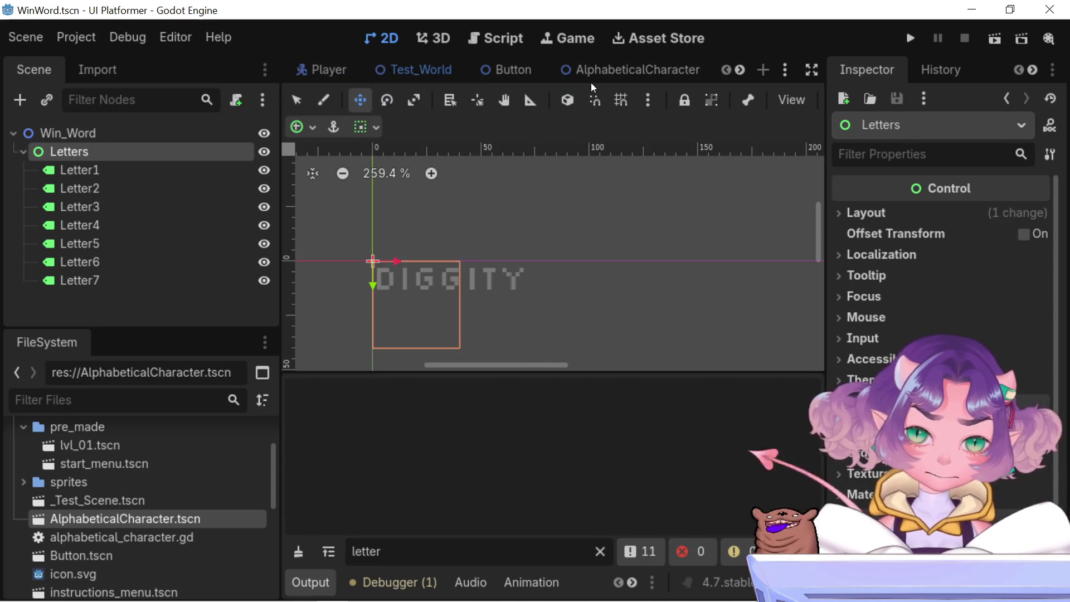
scroll(591, 83, "down", 5)
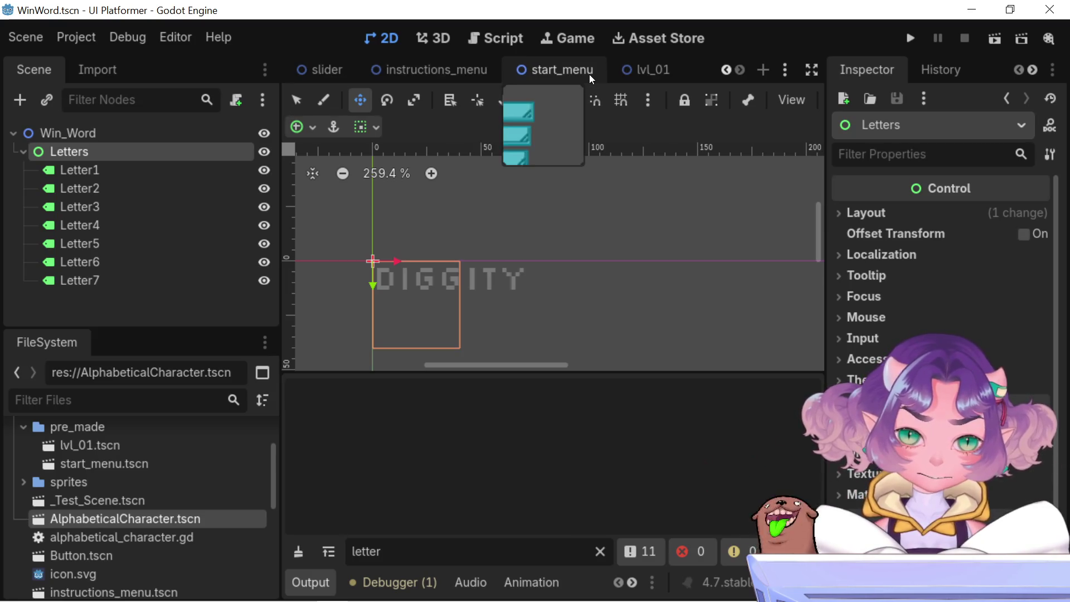
In lvl_01, select the last two letter blocks, AlphabeticalCharacter6 and AlphabeticalCharacter7
left_click(621, 68)
scroll(577, 258, "right", 5)
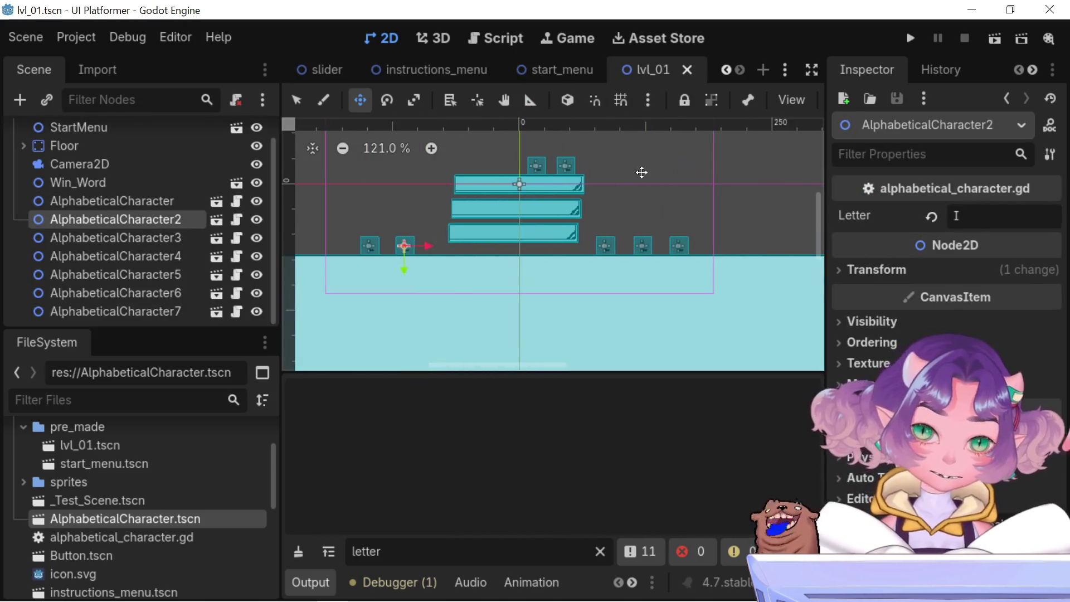
scroll(557, 195, "up", 2)
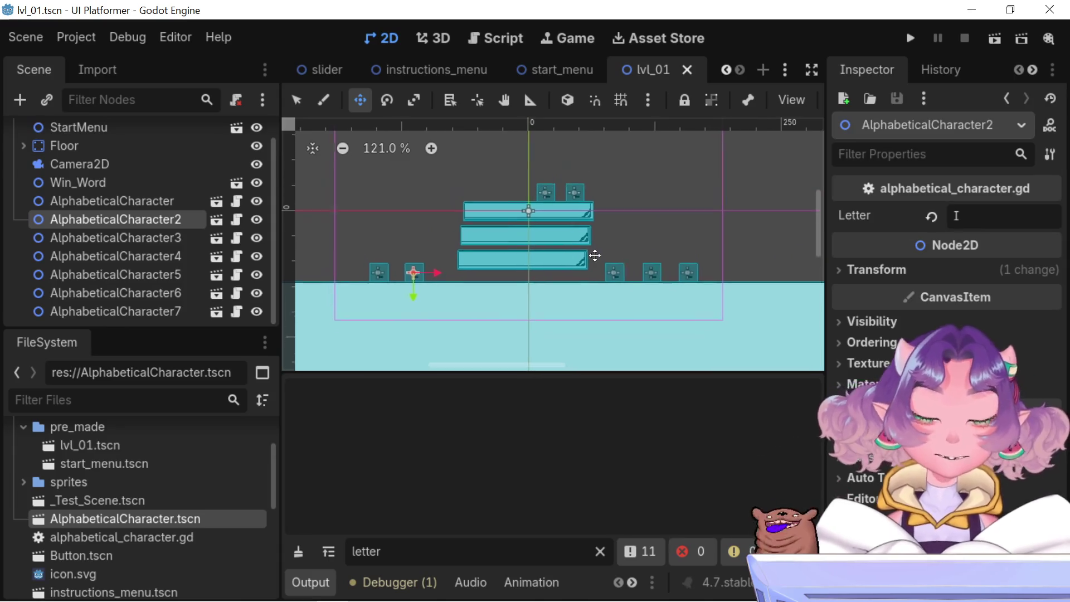
scroll(588, 238, "up", 4)
left_click_drag(587, 238, 614, 261)
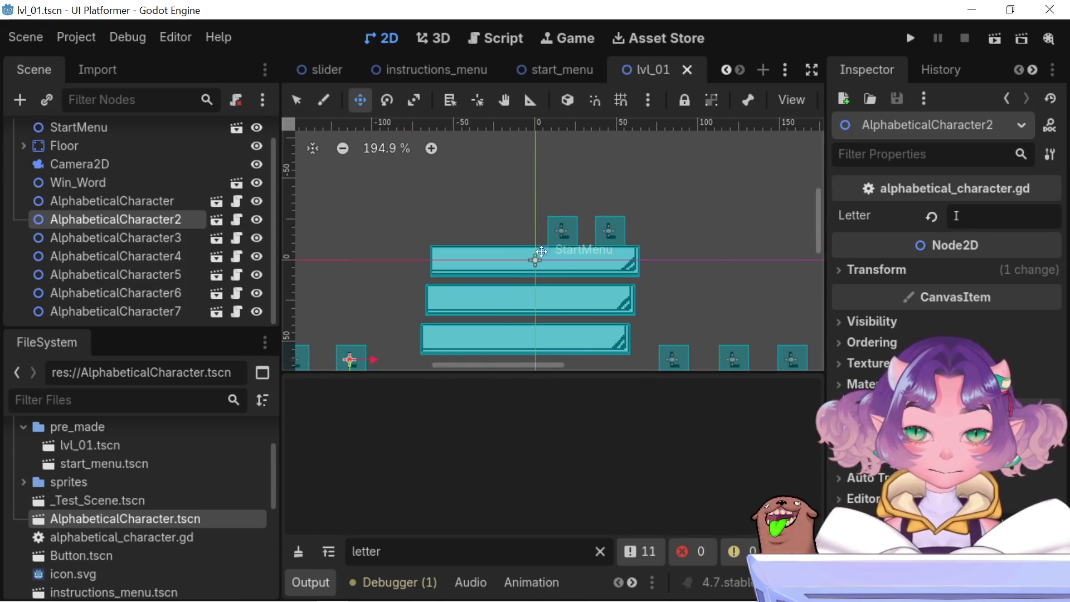
left_click(133, 241)
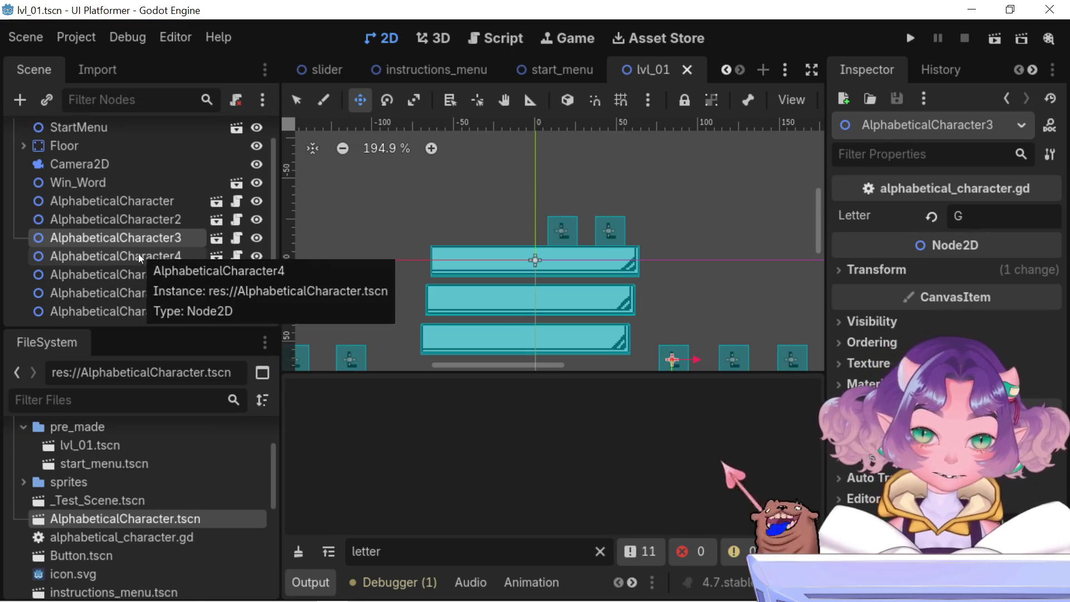
left_click(138, 253)
left_click(132, 309)
left_click(73, 291)
left_click(96, 310, "shift")
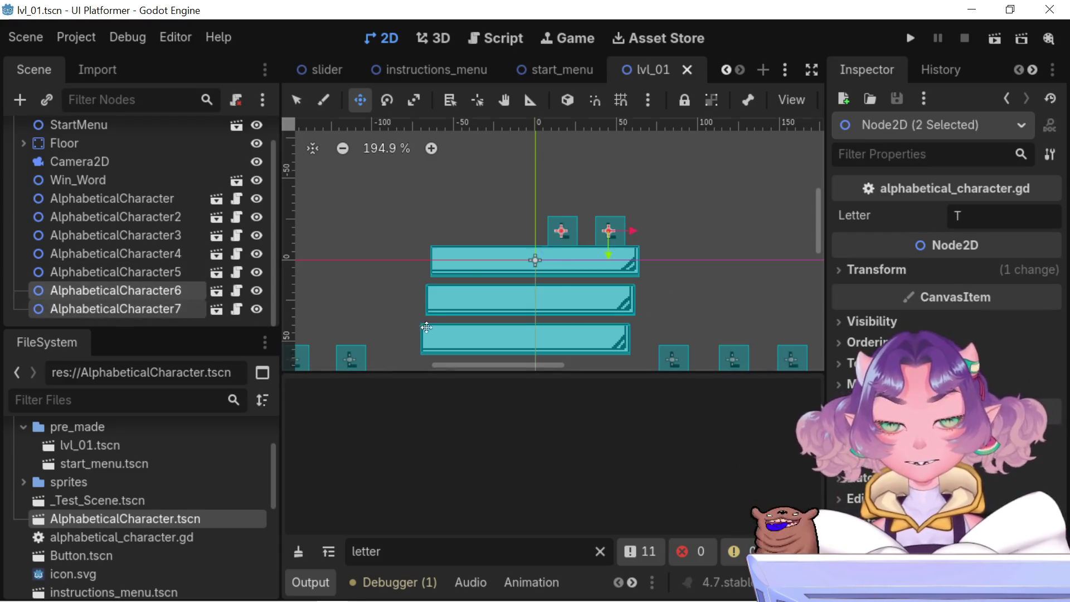
Raise the two selected letter blocks about 11 px, then run the project
mouse_move(520, 172)
left_mouse_down()
mouse_move(602, 146)
mouse_move(645, 238)
mouse_move(663, 245)
left_mouse_up()
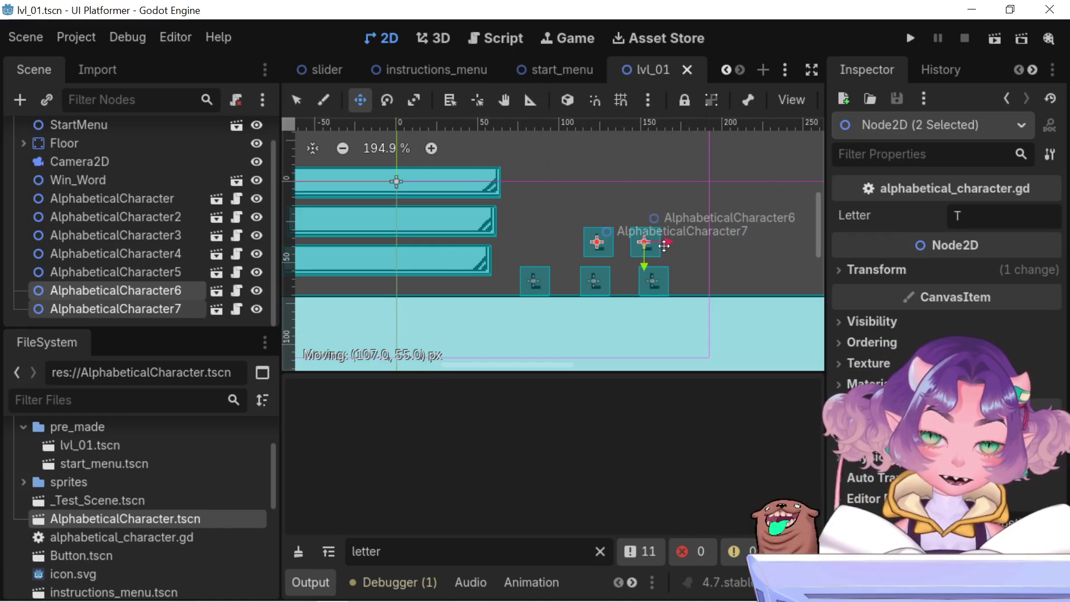
key("Escape")
mouse_move(515, 146)
left_mouse_down()
mouse_move(694, 158)
mouse_move(552, 173)
mouse_move(505, 167)
mouse_move(497, 154)
mouse_move(696, 152)
mouse_move(644, 156)
mouse_move(641, 279)
mouse_move(678, 246)
mouse_move(703, 248)
mouse_move(675, 238)
left_mouse_up()
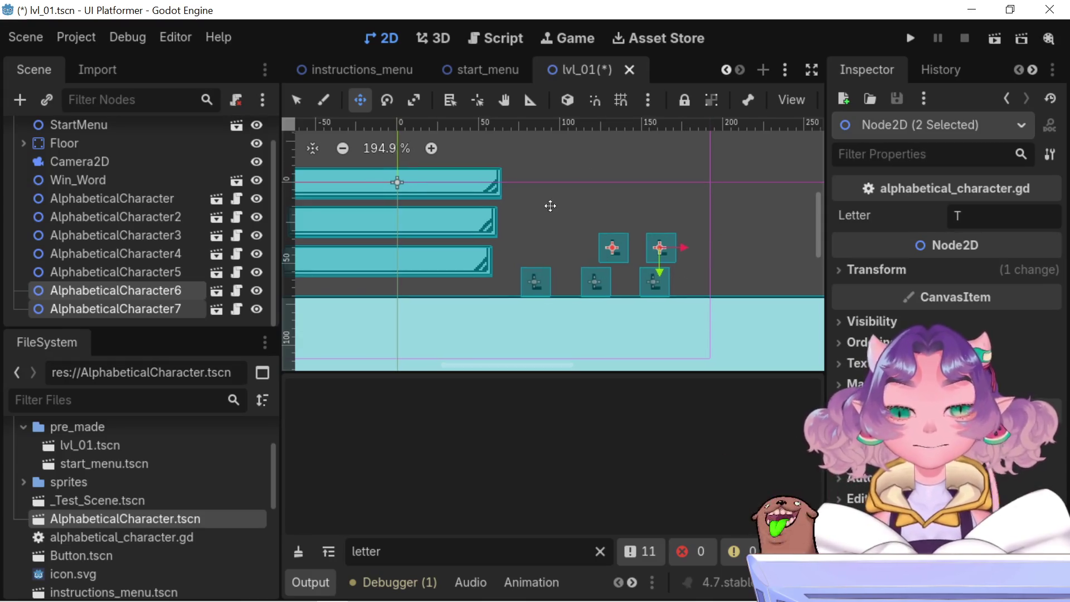
left_click_drag(550, 206, 602, 236)
left_click_drag(715, 298, 720, 276)
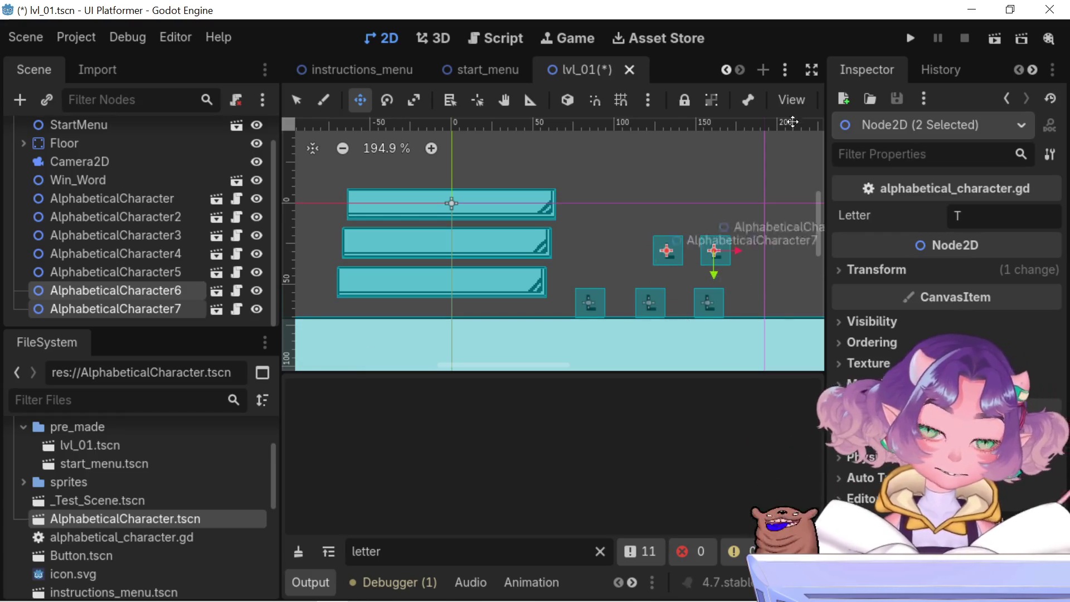
left_click_drag(614, 216, 719, 241)
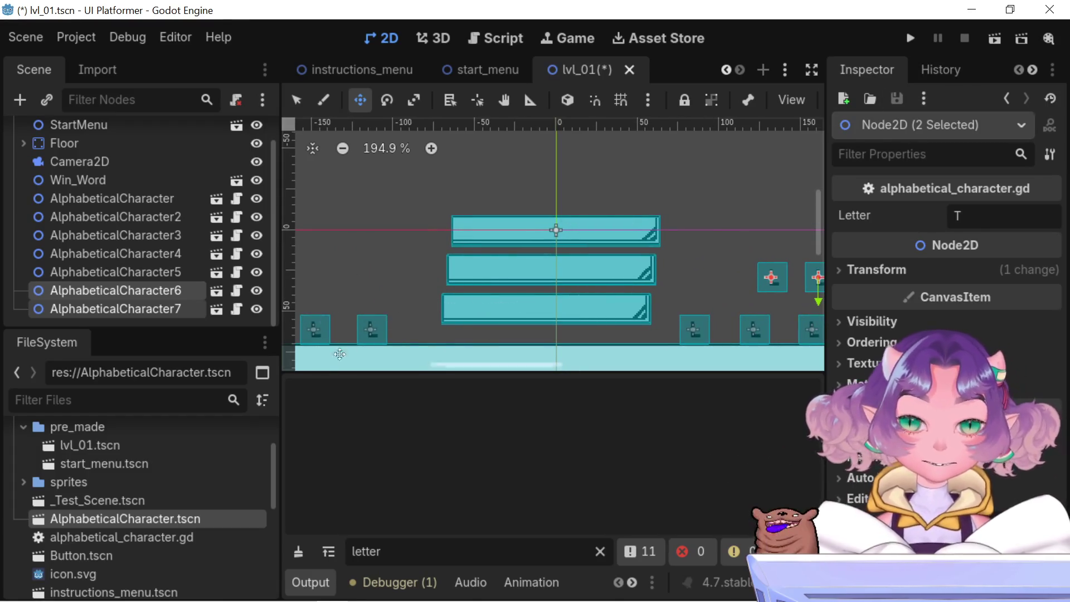
scroll(386, 358, "down", 3)
left_click_drag(345, 300, 405, 341)
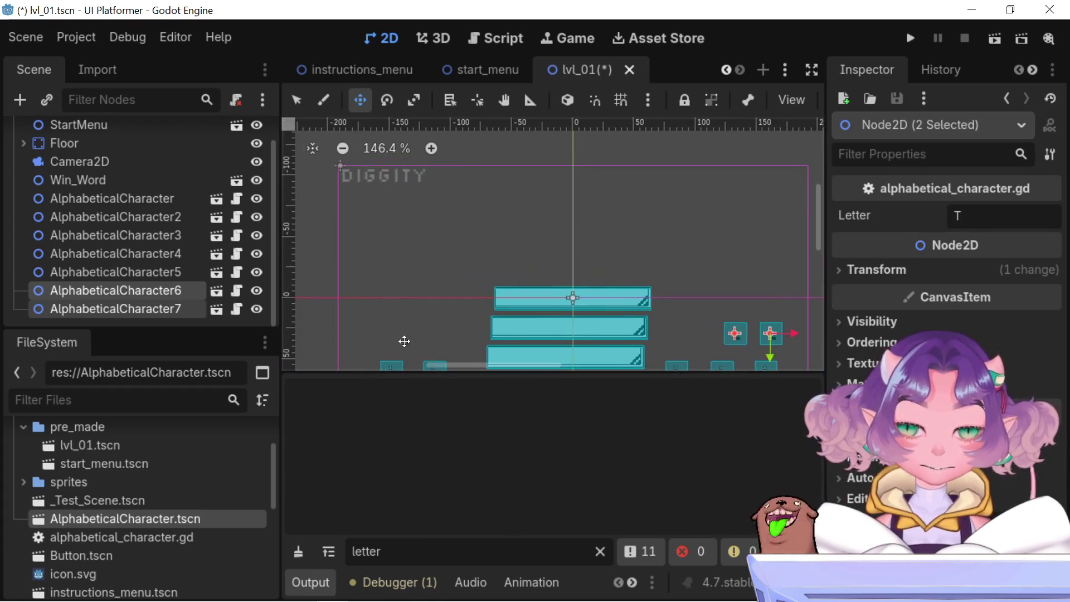
left_click(911, 38)
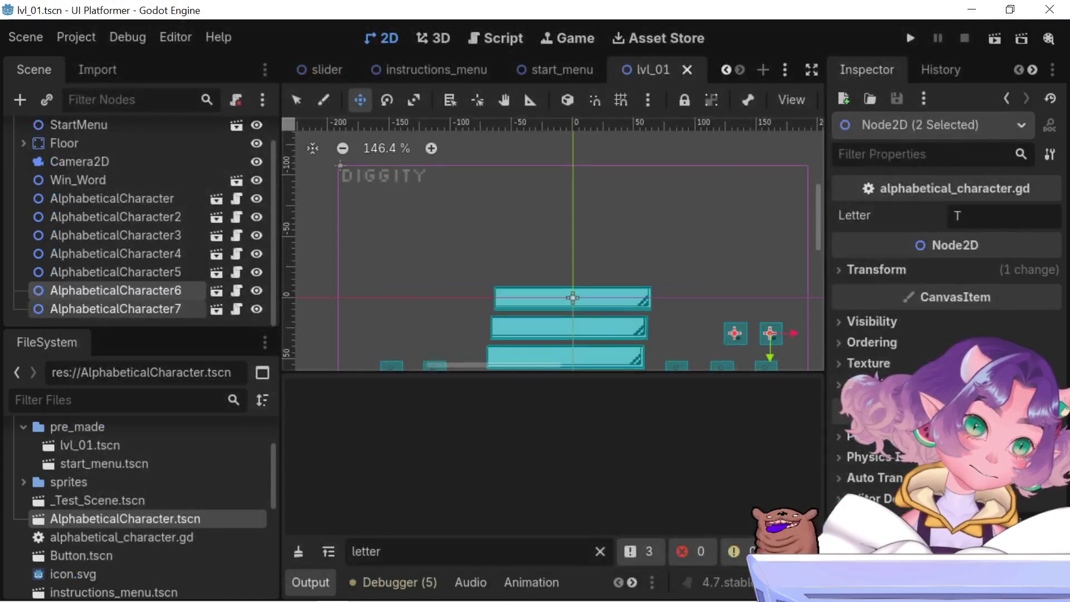
Run the current lvl_01 scene briefly, then stop it with F8
left_click(992, 45)
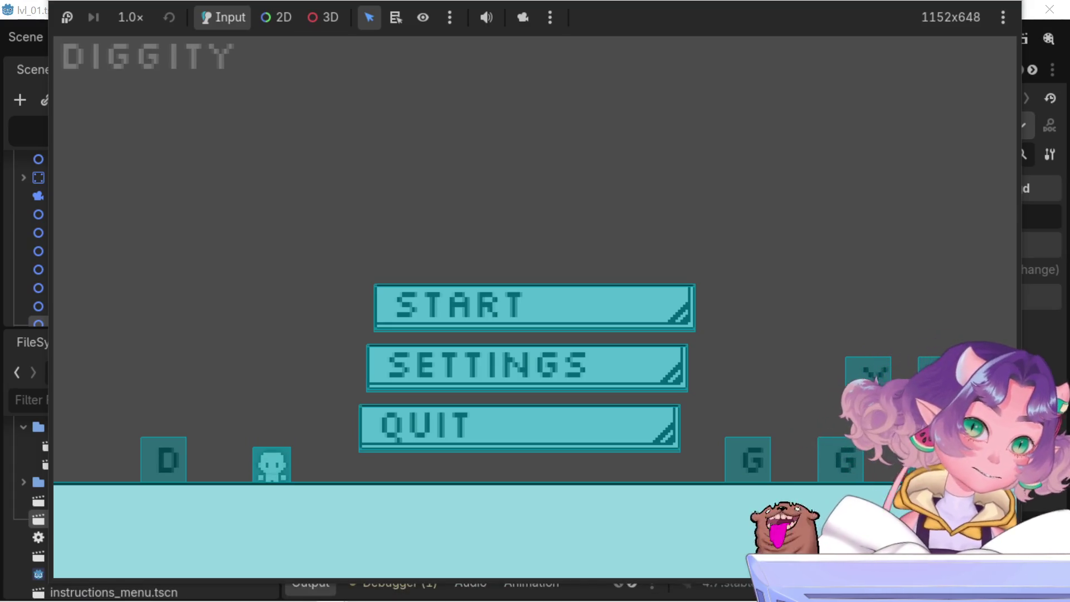
key("F8")
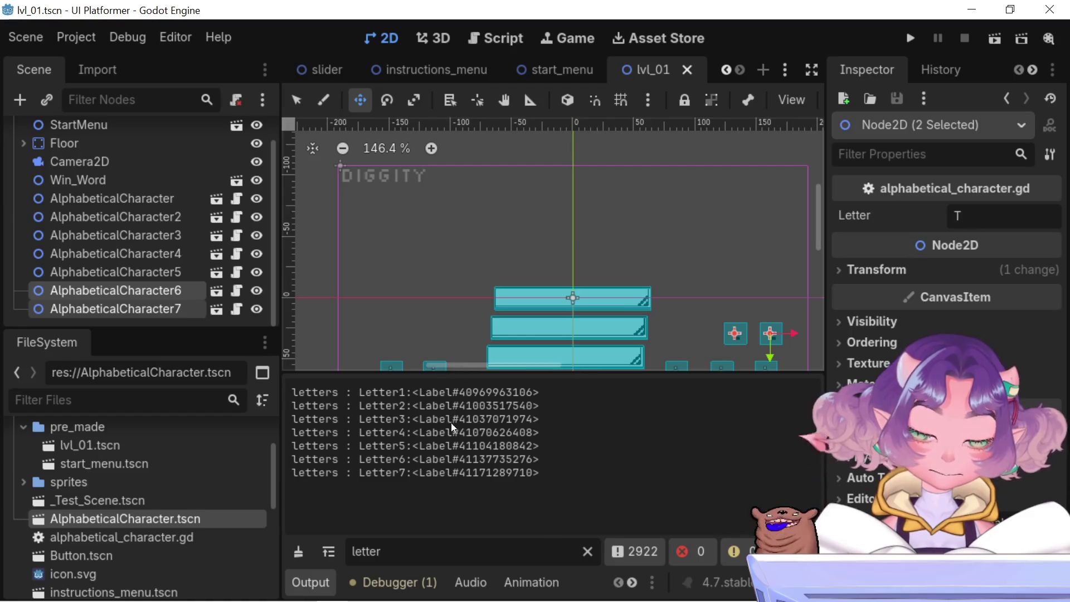
Open the letter block's script and move to the end of the line-22 for loop
left_click(498, 39)
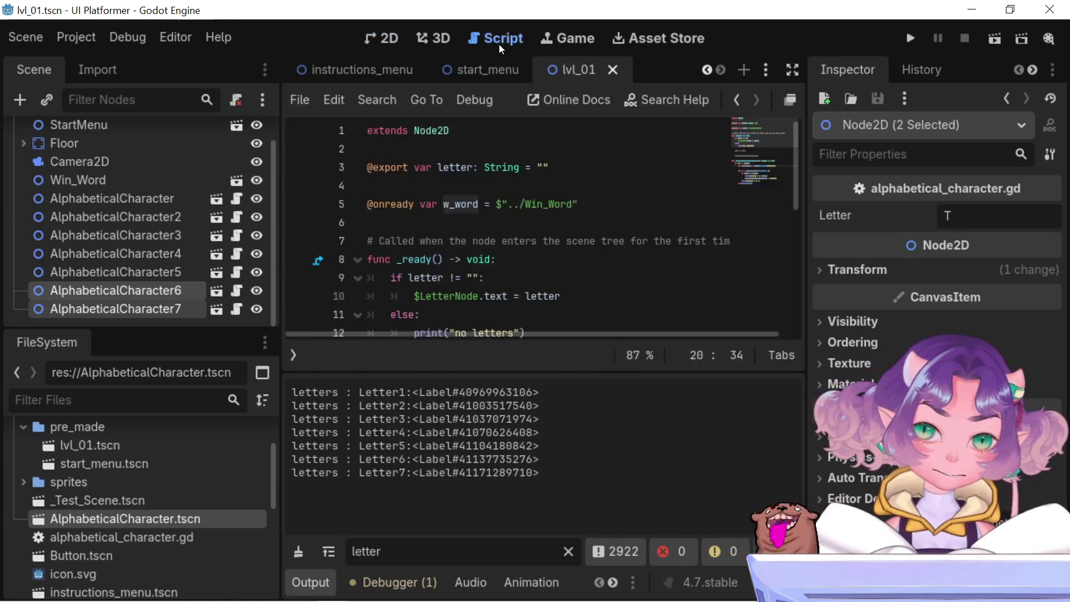
scroll(529, 201, "down", 5)
double_click(542, 204)
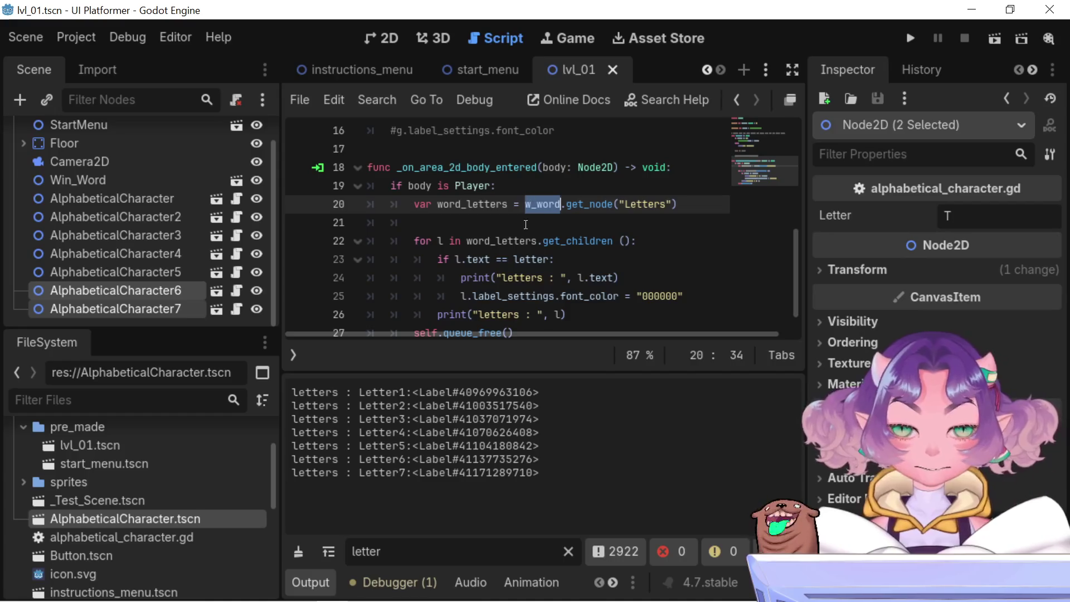
left_click(452, 242)
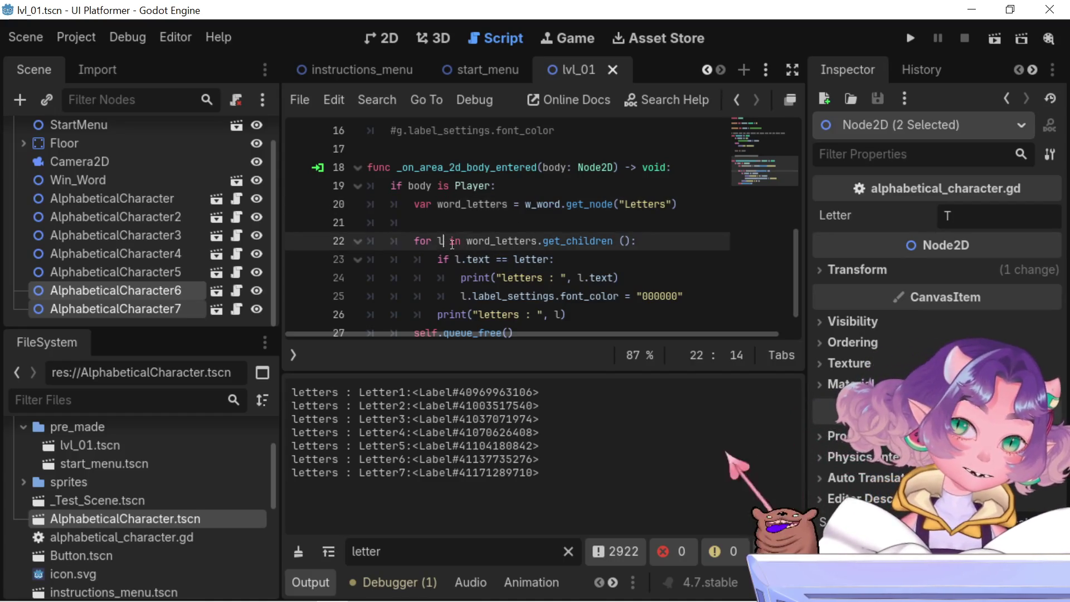
left_click(551, 243)
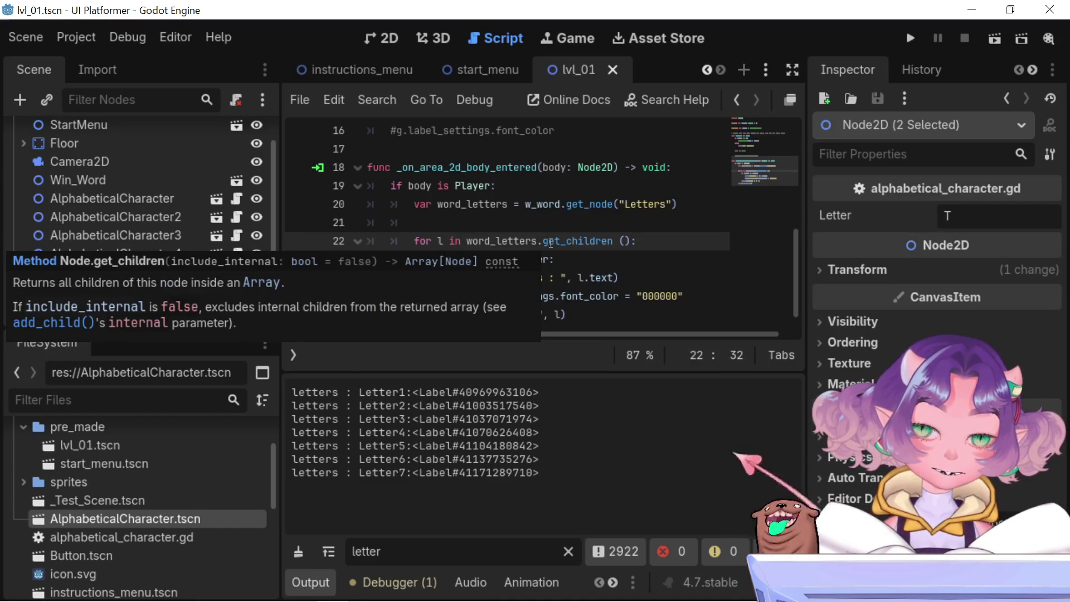
scroll(569, 296, "down", 1)
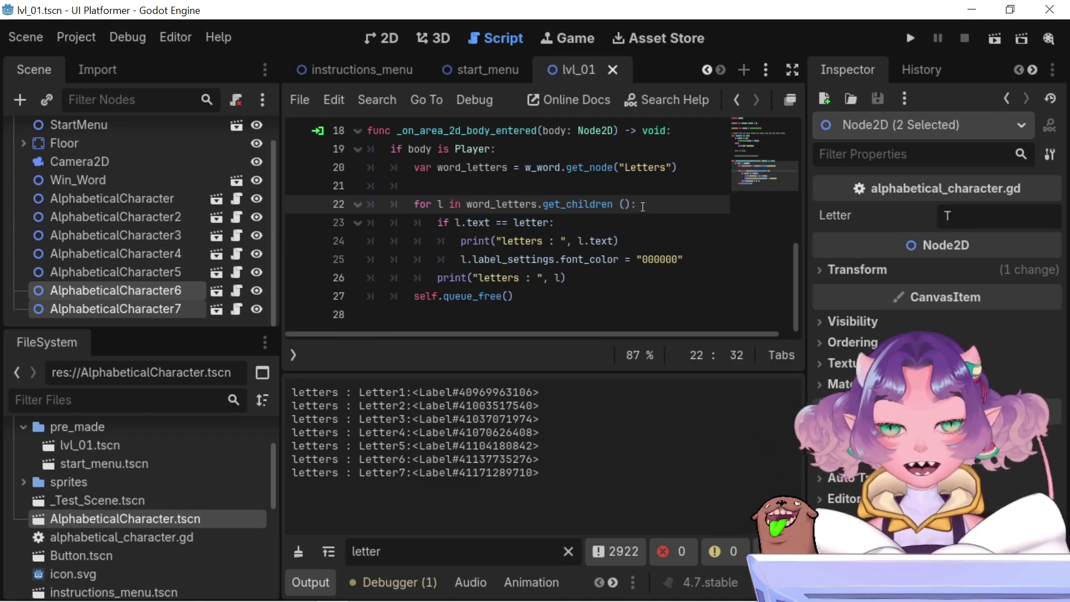
Add print("checking new letter...") as the loop's first line and save with Ctrl+S
key("Return")
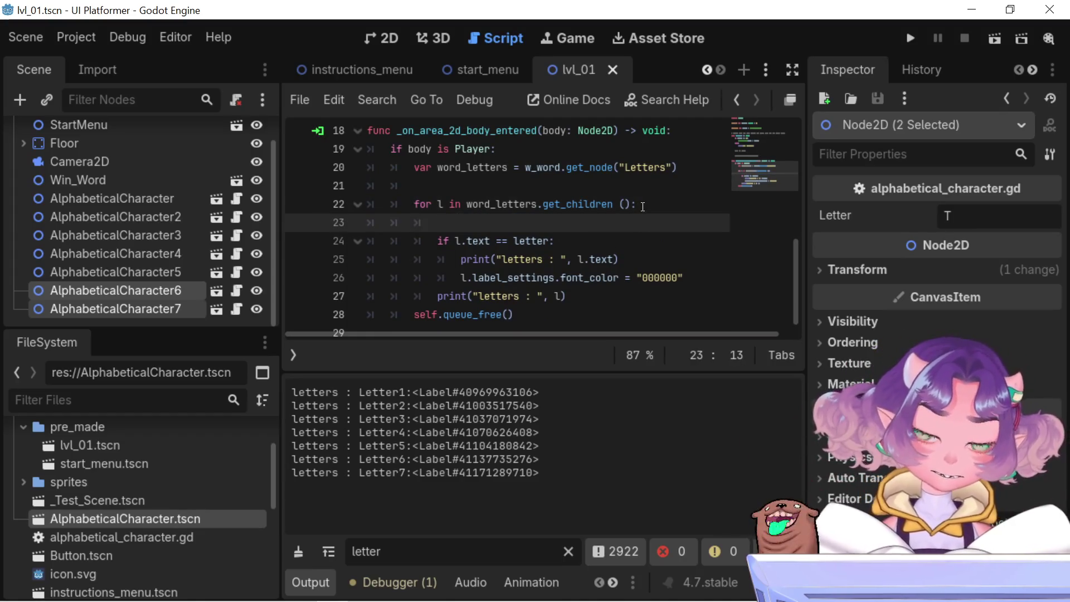
type("print")
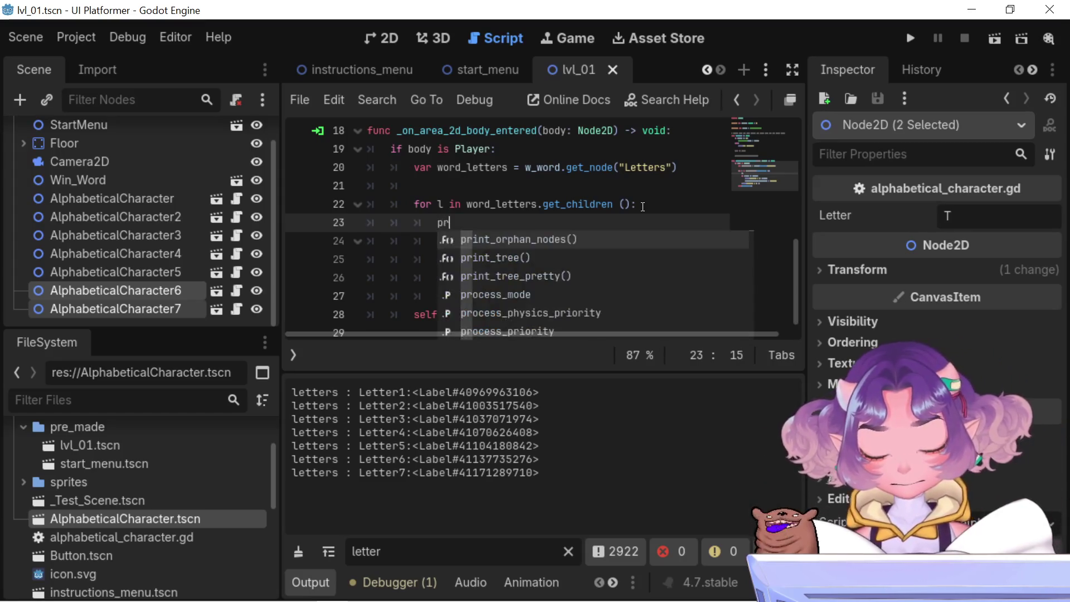
key("Return")
key("Left")
key("BackSpace")
key("BackSpace")
key("BackSpace")
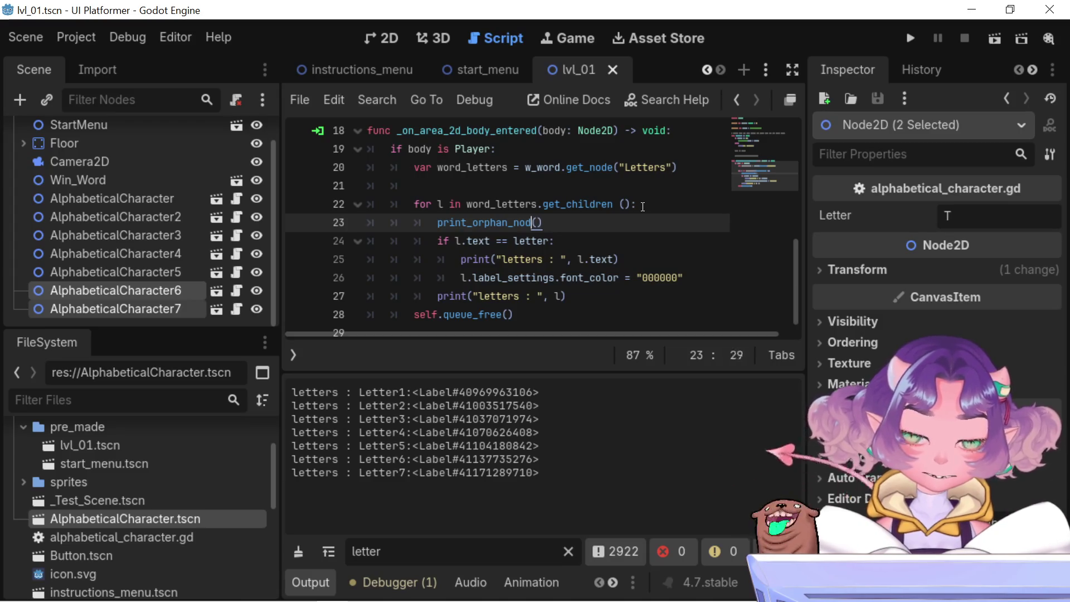
type("\"\"")
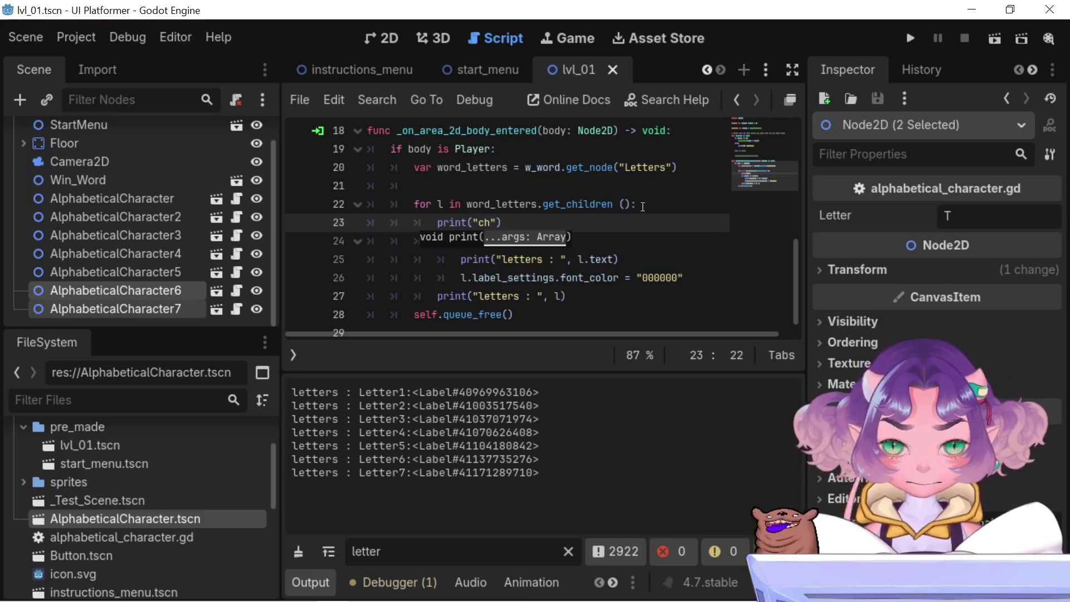
type("cking ")
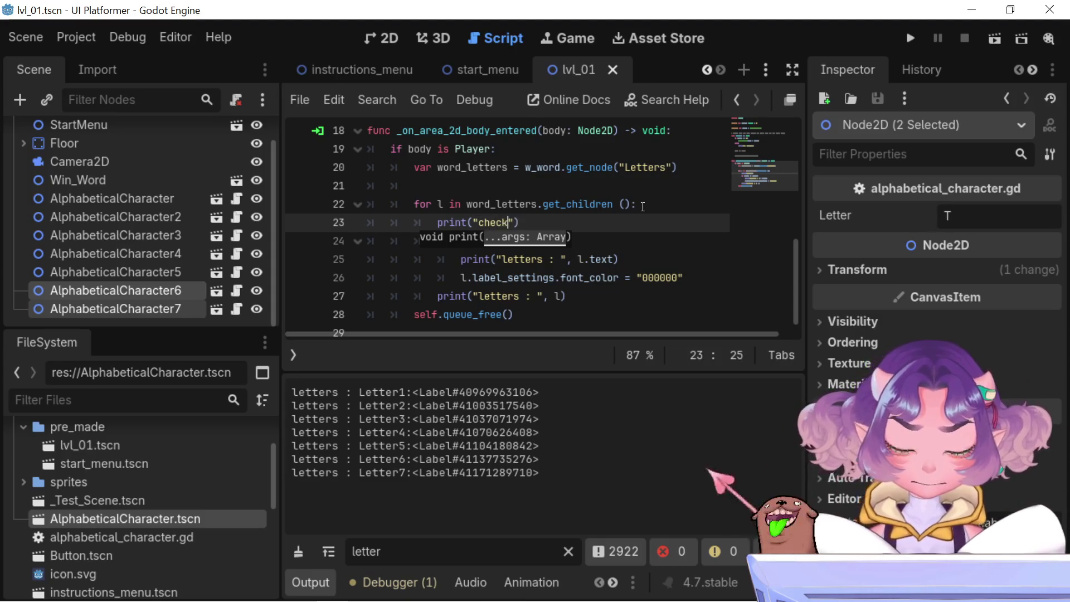
type("le")
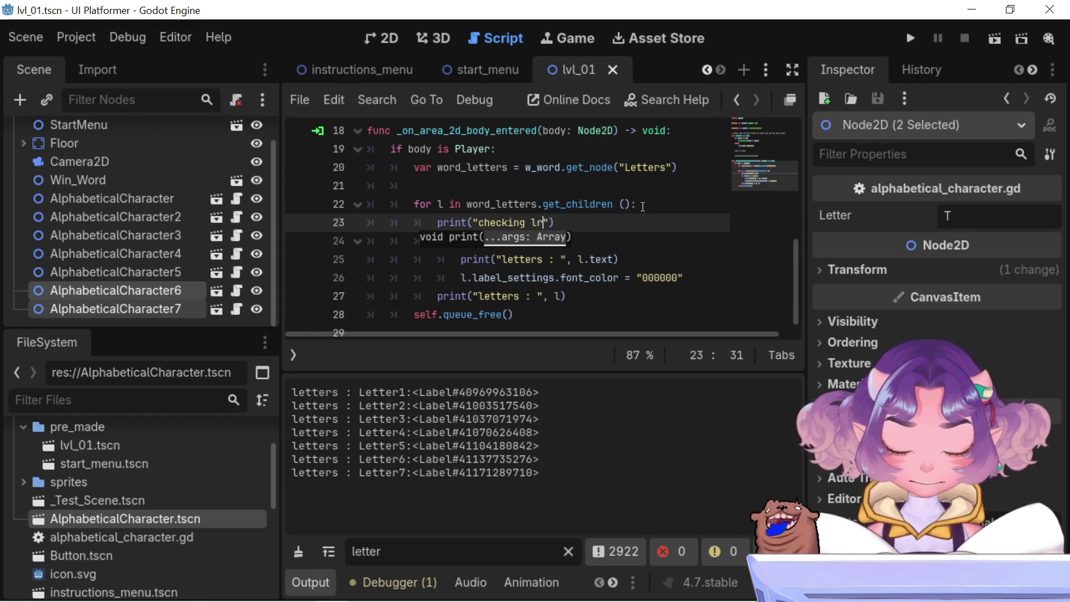
type("t")
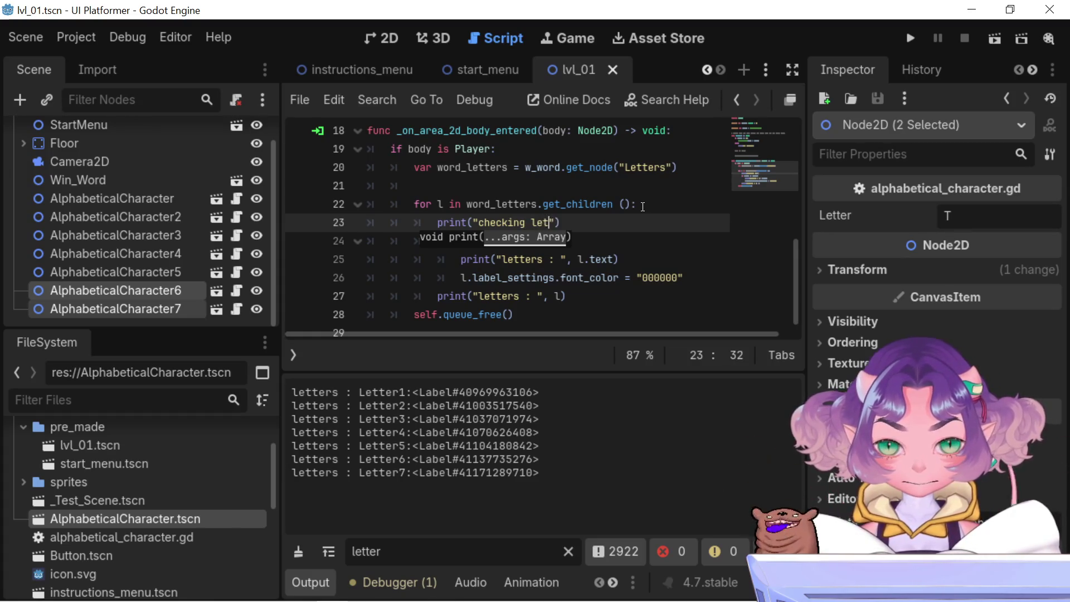
key("BackSpace")
key("BackSpace")
key("BackSpace")
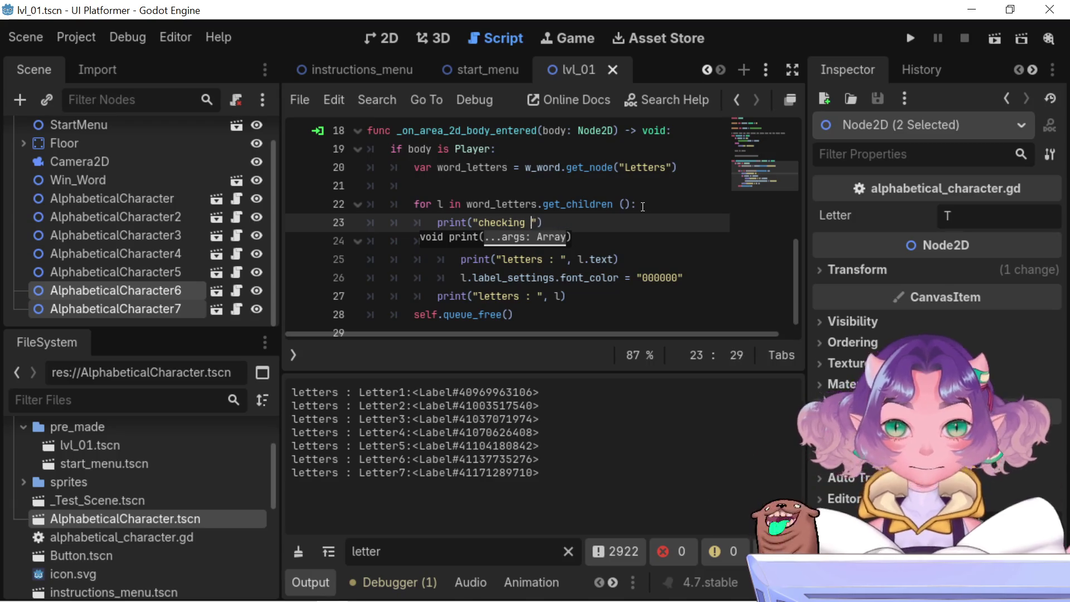
type("l")
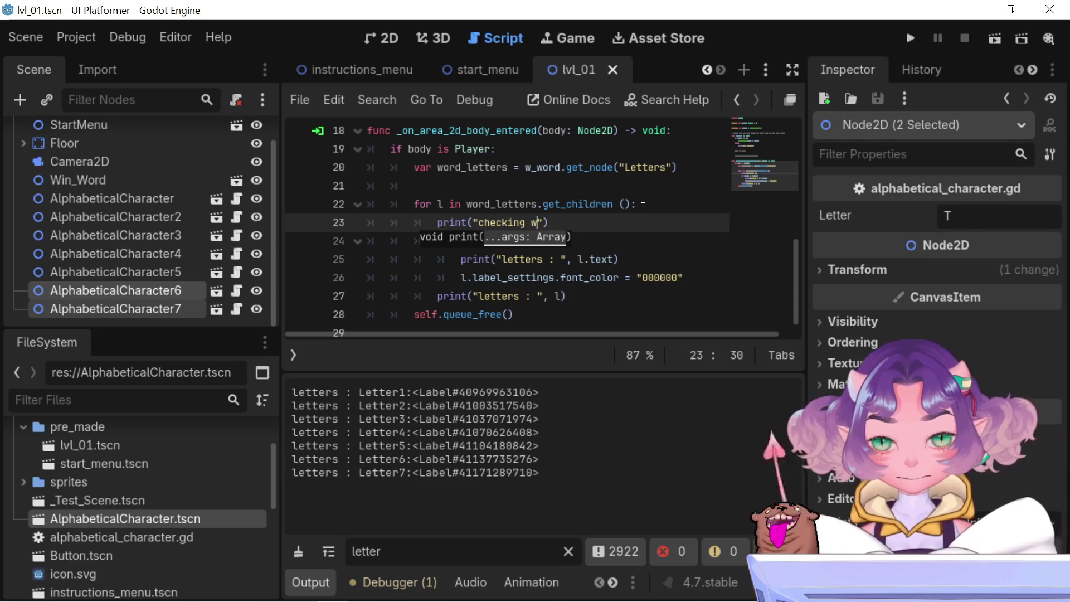
type("new letter...")
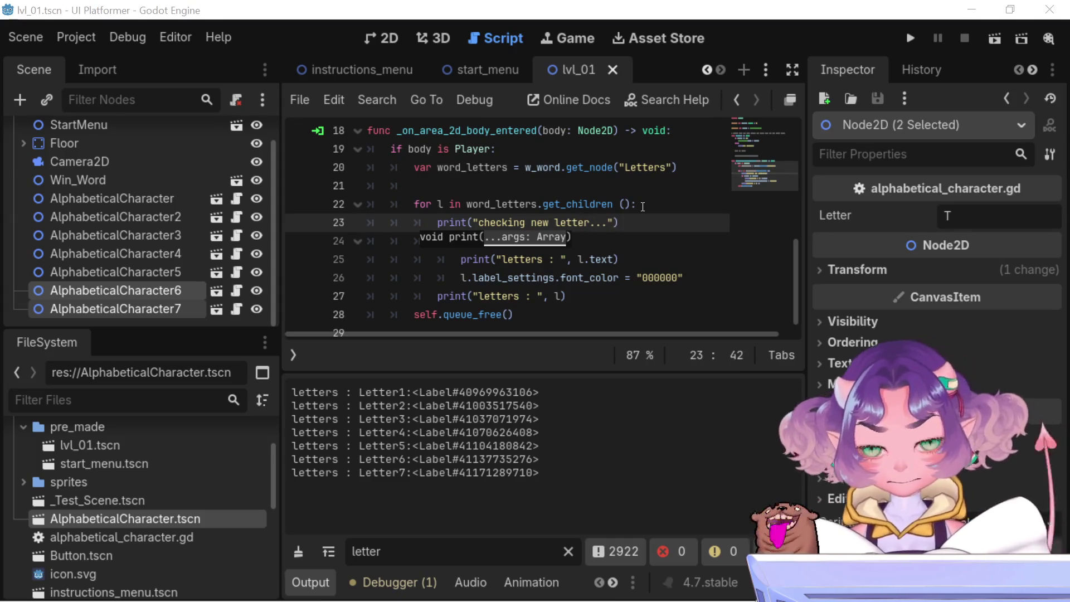
left_click(643, 205)
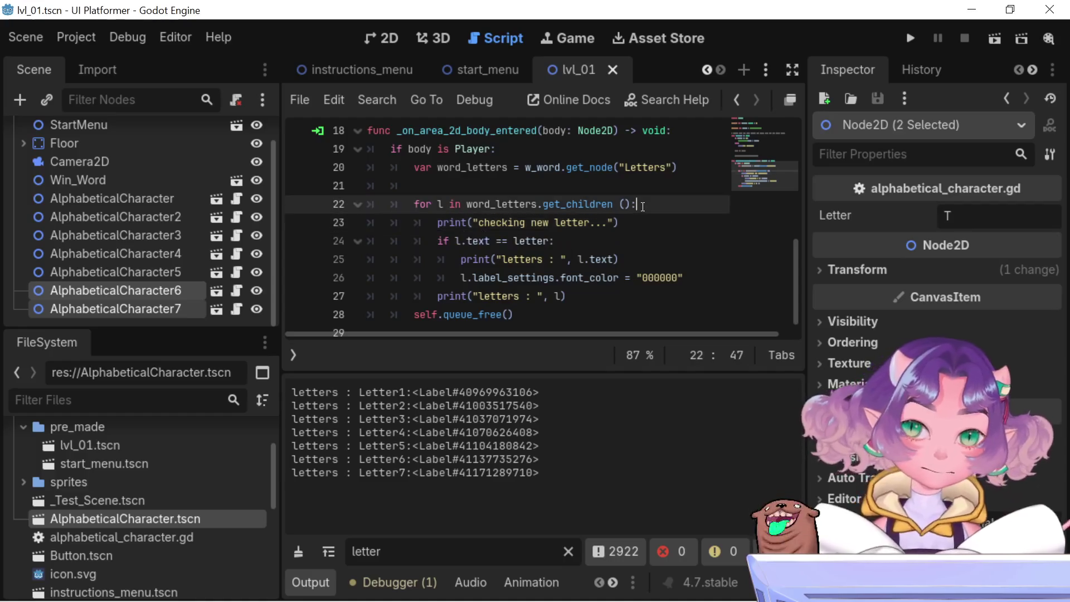
key("ctrl+s")
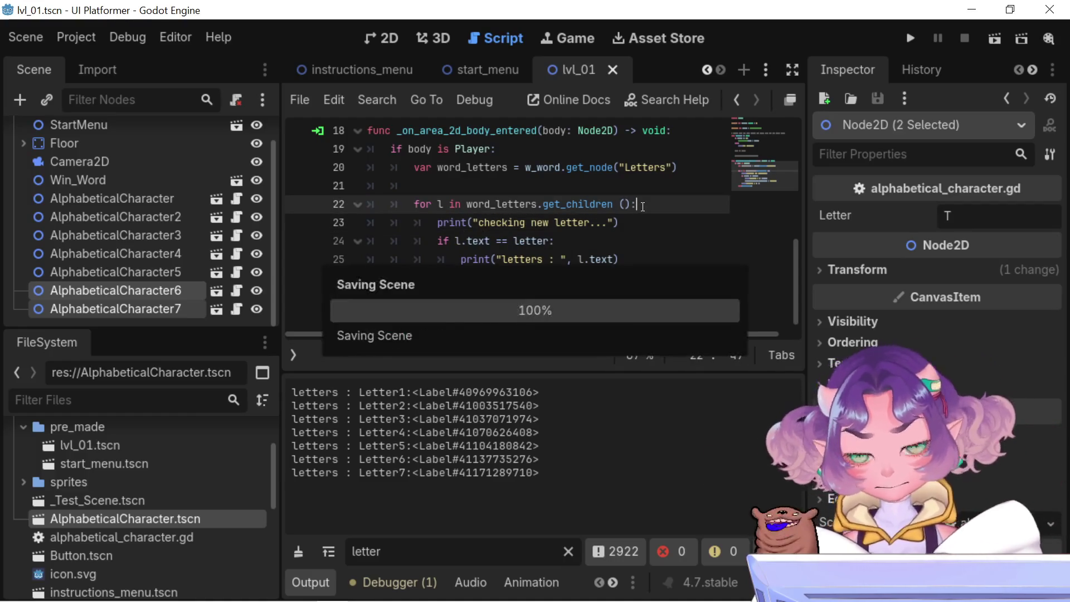
Run the project, restart the game, then close its window after a short play
left_click(916, 41)
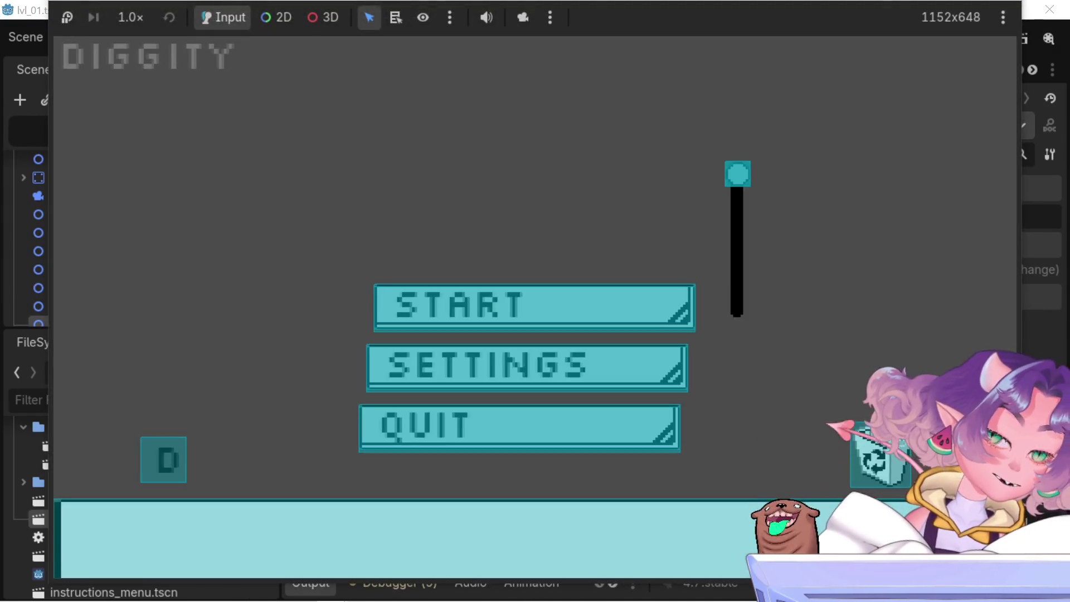
left_click(1049, 10)
left_click(985, 40)
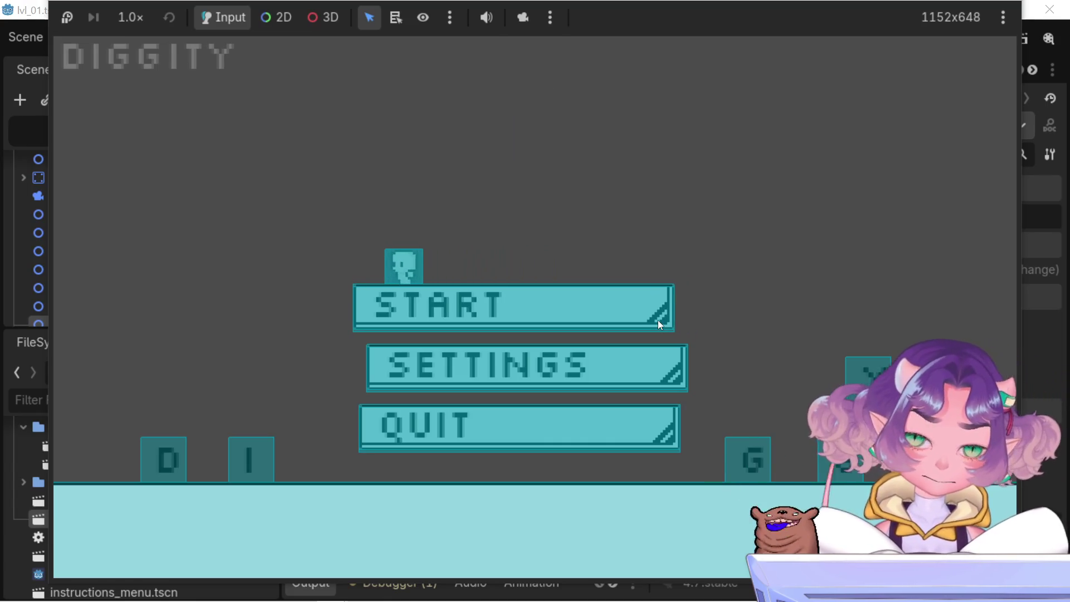
left_click(1066, 7)
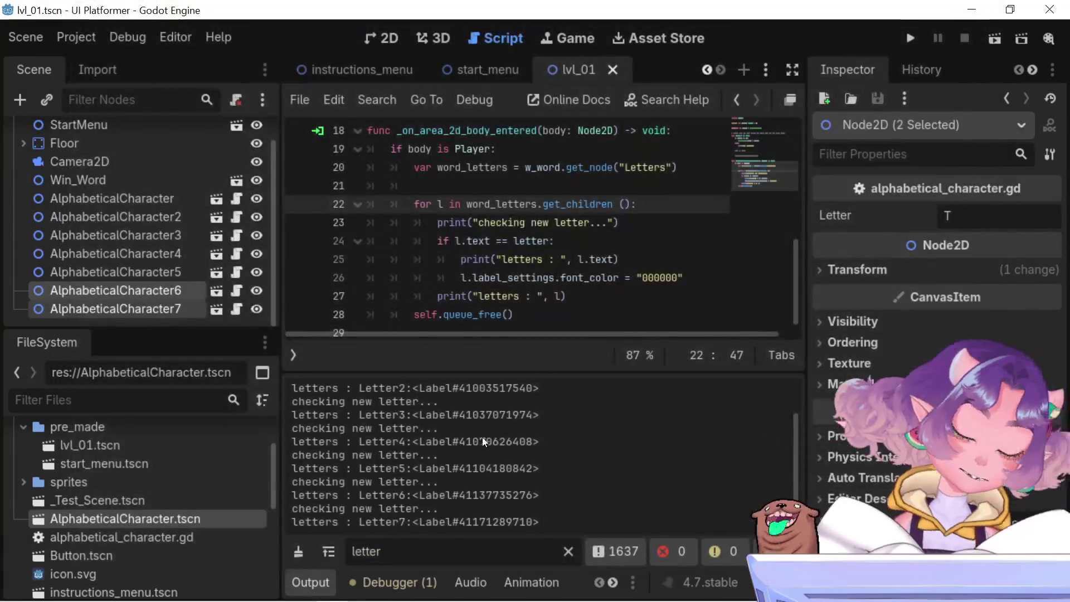
Select part of the letter-check output log, then launch the game again
mouse_move(439, 508)
left_mouse_down()
mouse_move(379, 508)
mouse_move(286, 468)
mouse_move(262, 372)
mouse_move(261, 300)
mouse_move(293, 357)
mouse_move(295, 419)
mouse_move(293, 395)
left_mouse_up()
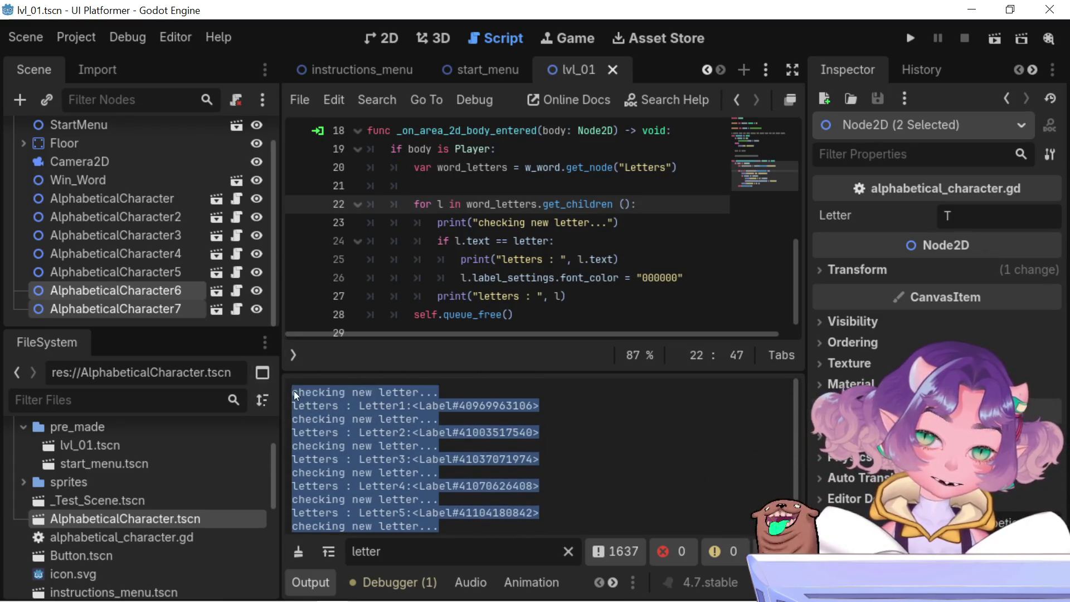
left_click(905, 44)
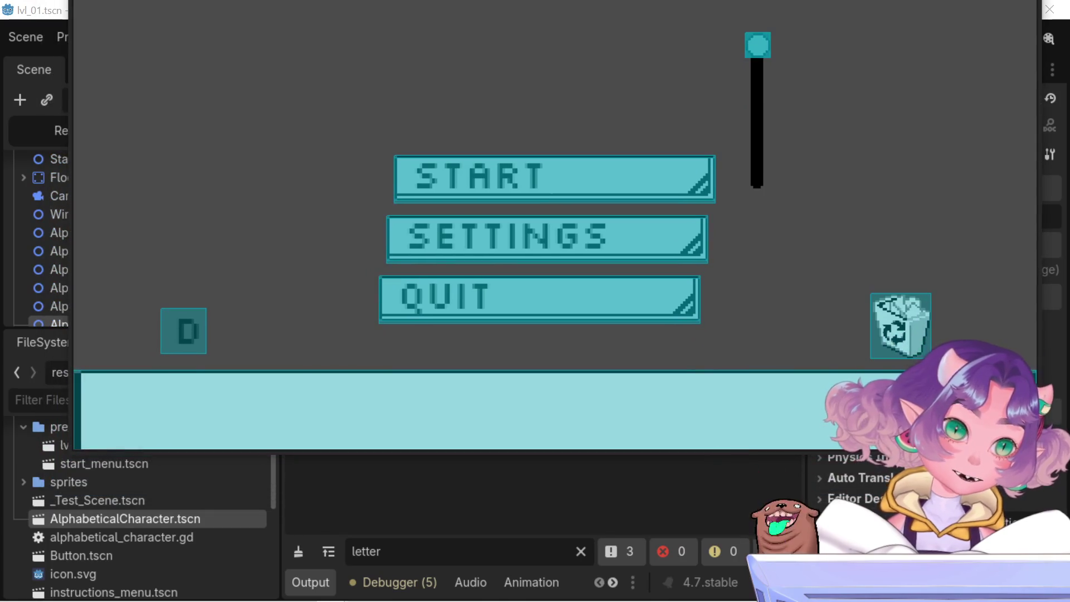
Close the game with Alt+F4, run the current lvl_01 scene, and hide its window
key("alt+F4")
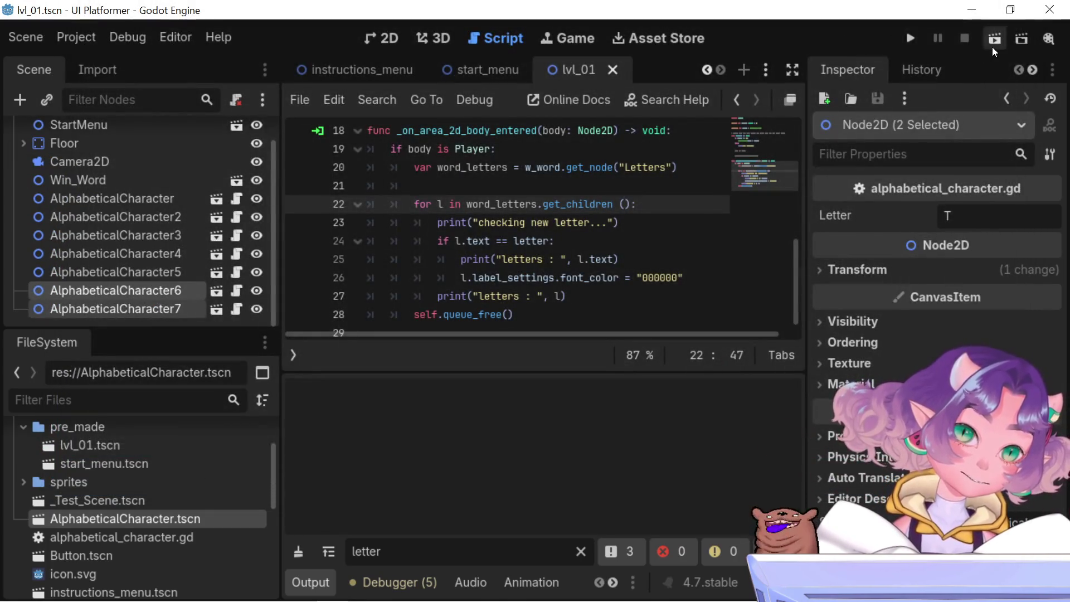
left_click(992, 47)
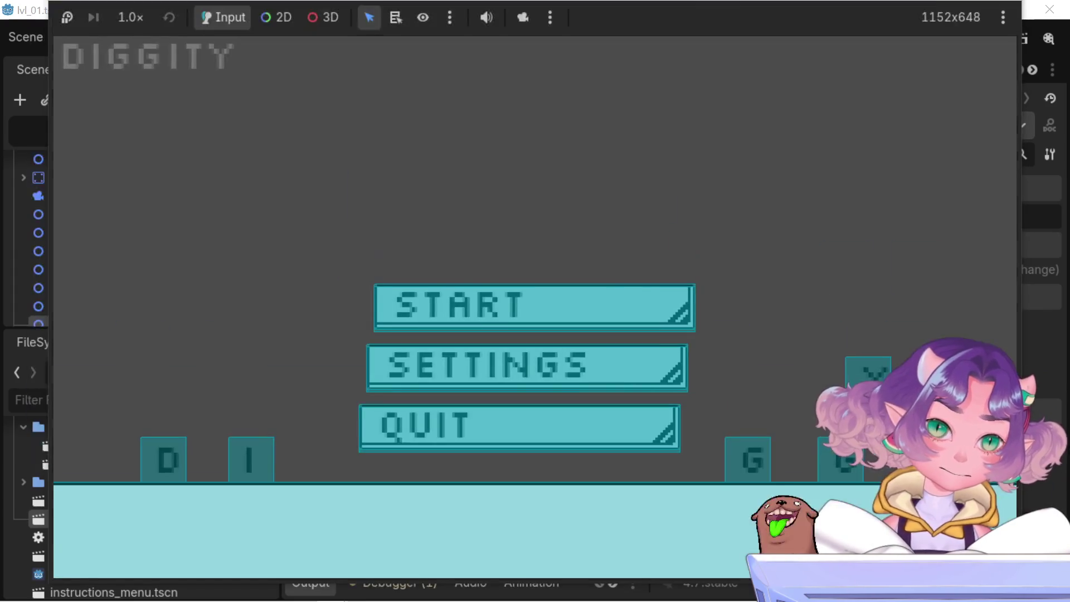
key("F8")
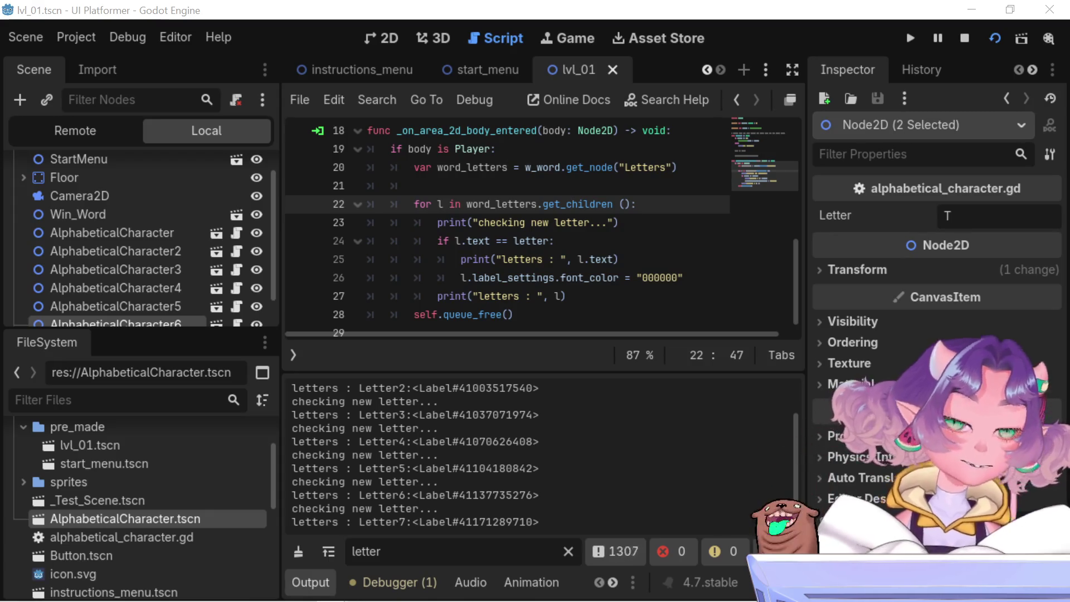
Stop the running game and check lines 24–25 of the letter-check code
key("F8")
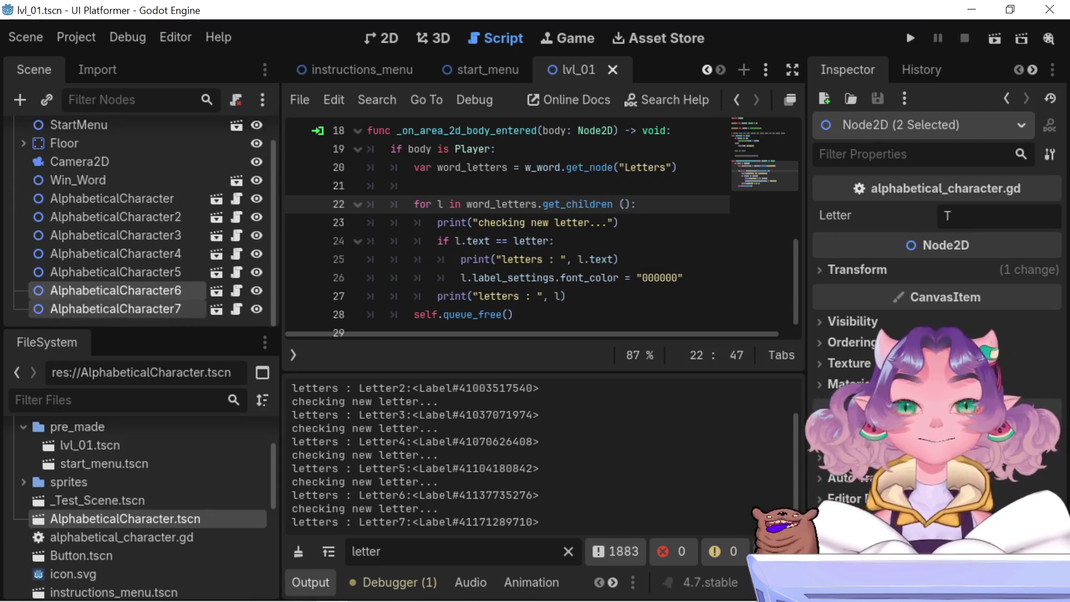
left_click(555, 223)
left_click(559, 241)
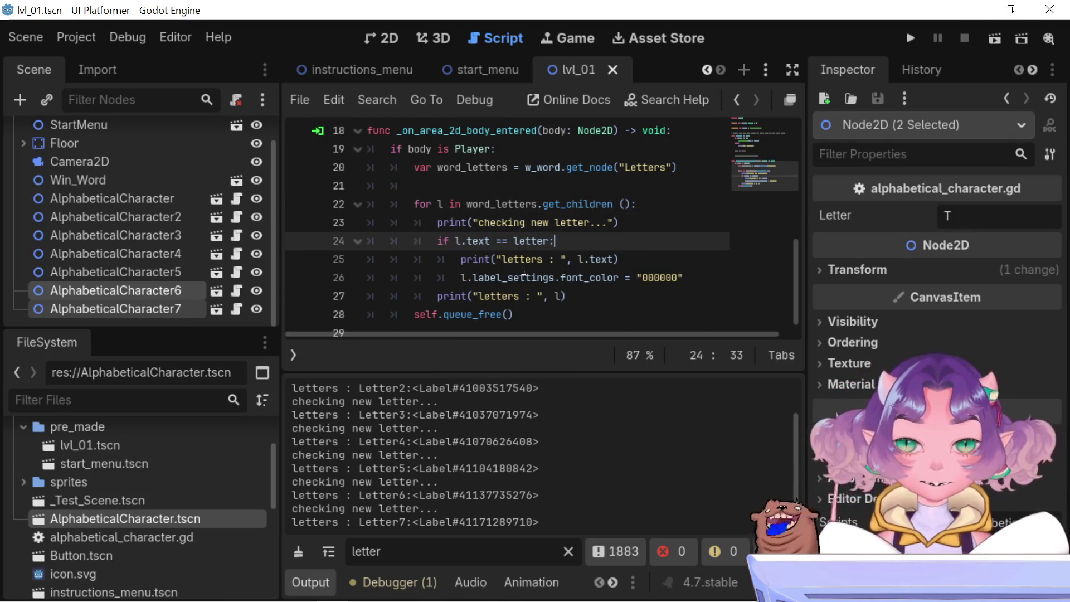
left_click(561, 259)
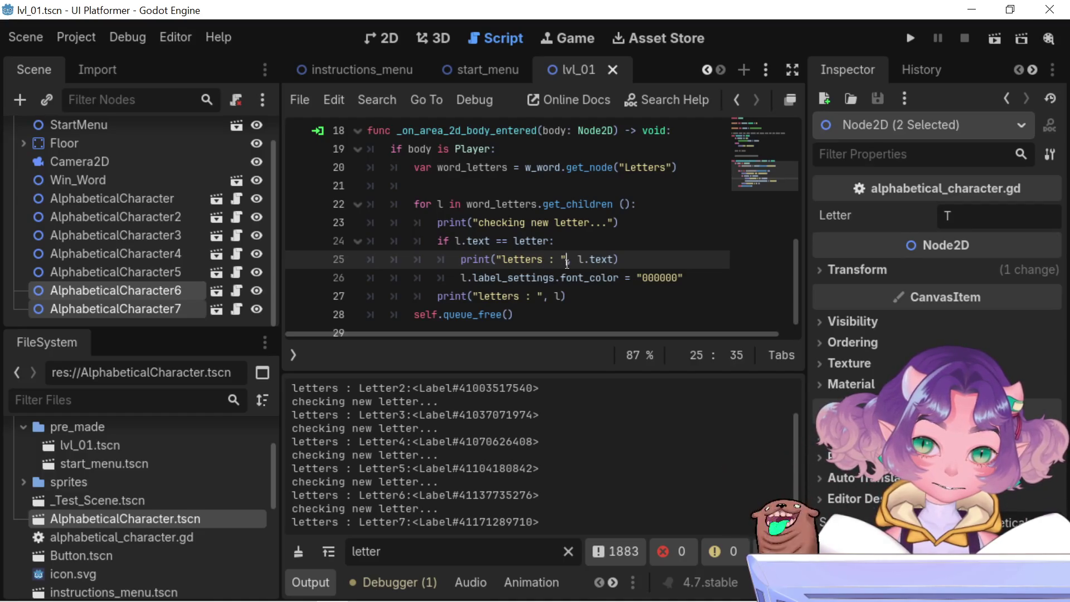
Inspect the Label ids in the output log and highlight every use of the loop variable l
left_click_drag(292, 401, 398, 400)
left_click_drag(539, 388, 417, 390)
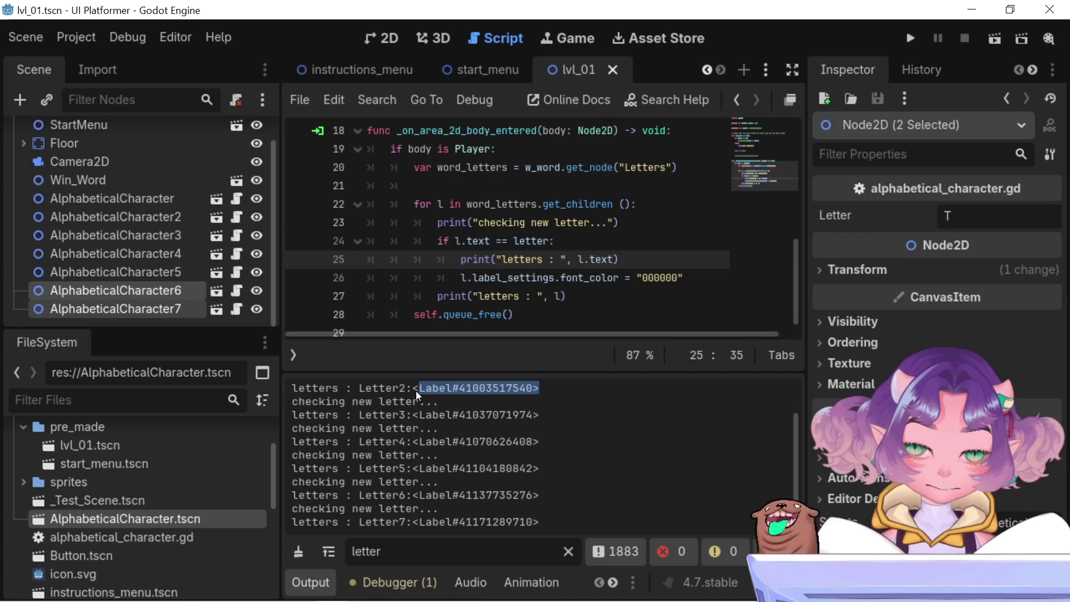
left_click(415, 390)
left_click(583, 260)
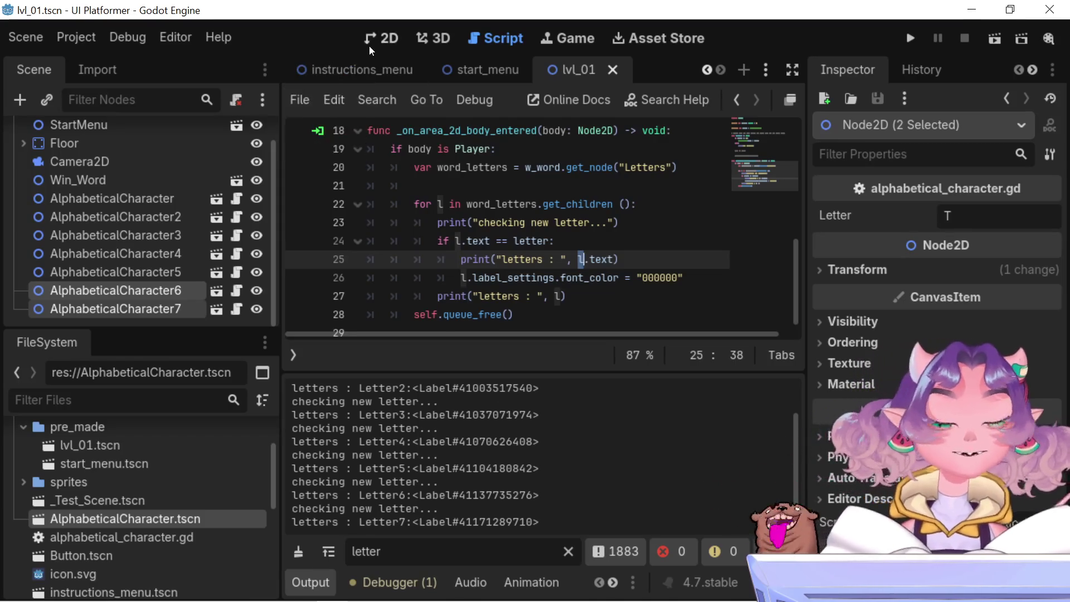
scroll(379, 73, "up", 6)
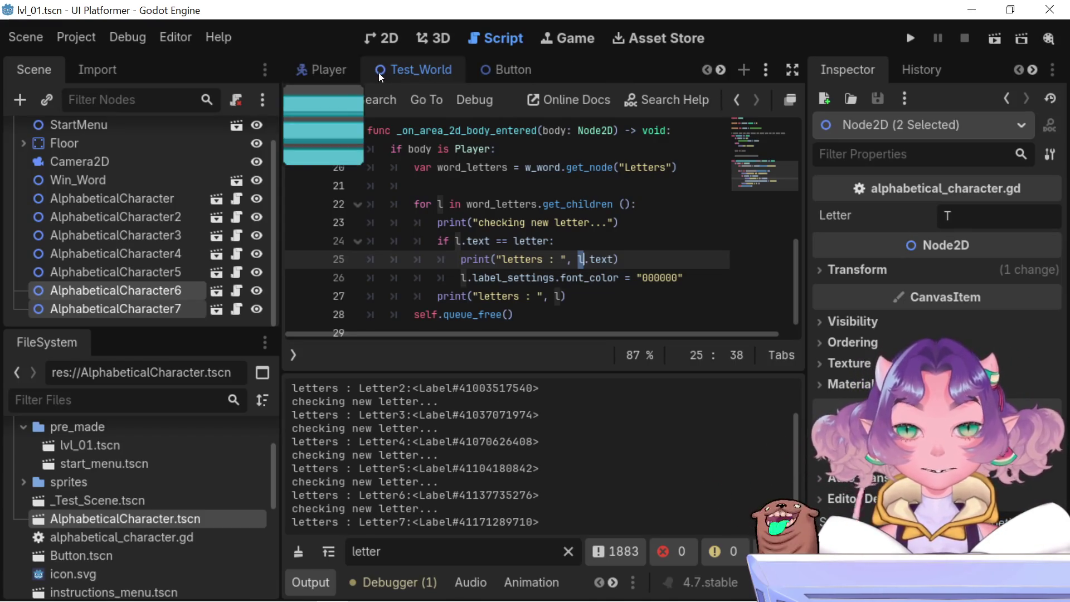
scroll(379, 73, "down", 3)
left_click(483, 68)
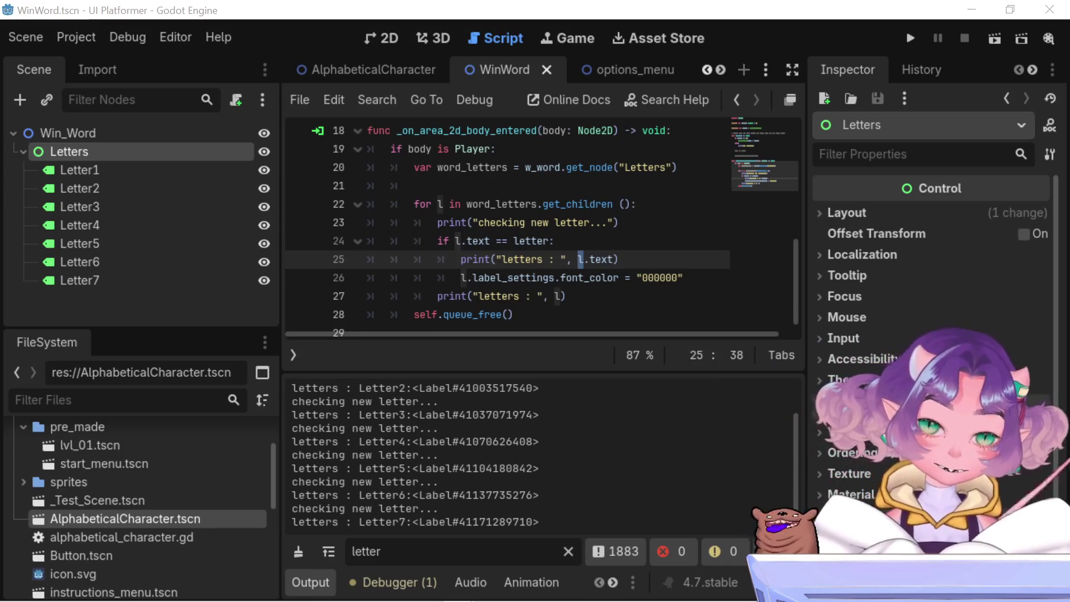
Scroll the WinWord script to the top to show the letter and w_word declarations
scroll(511, 275, "down", 1)
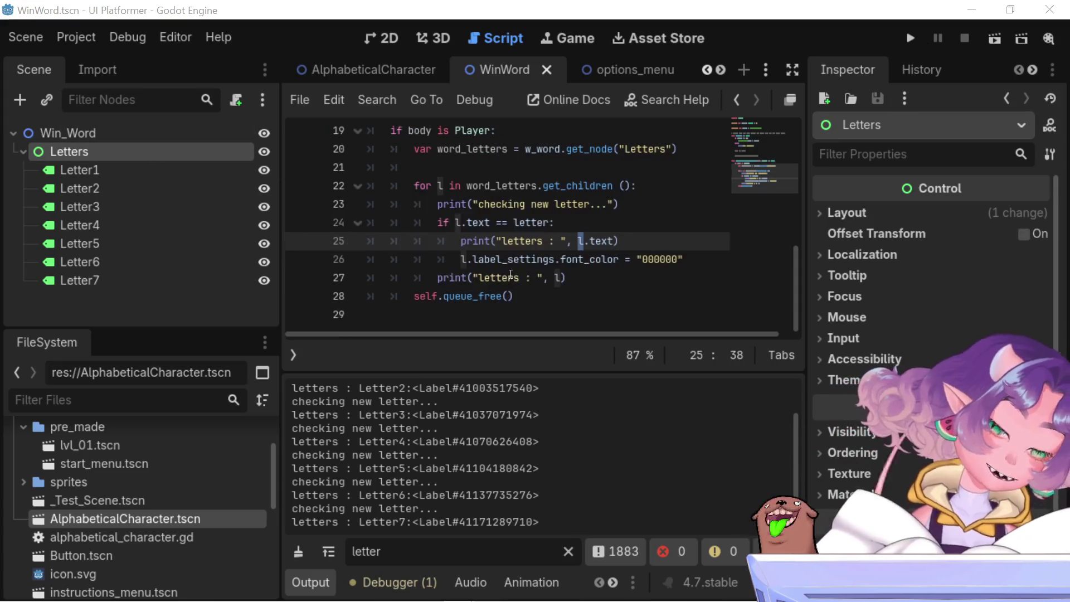
scroll(510, 274, "up", 6)
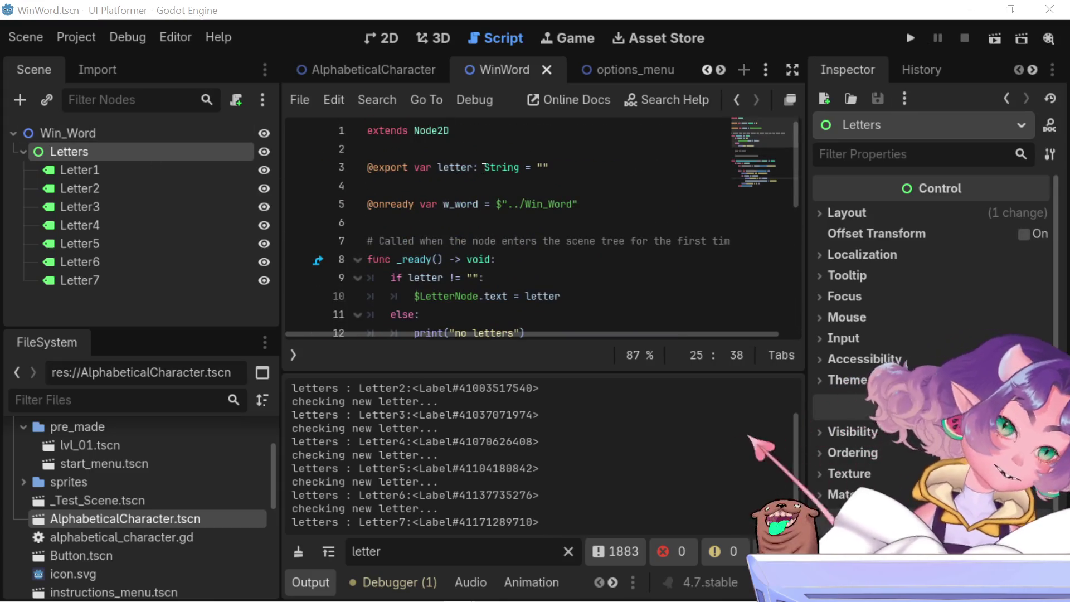
mouse_move(485, 167)
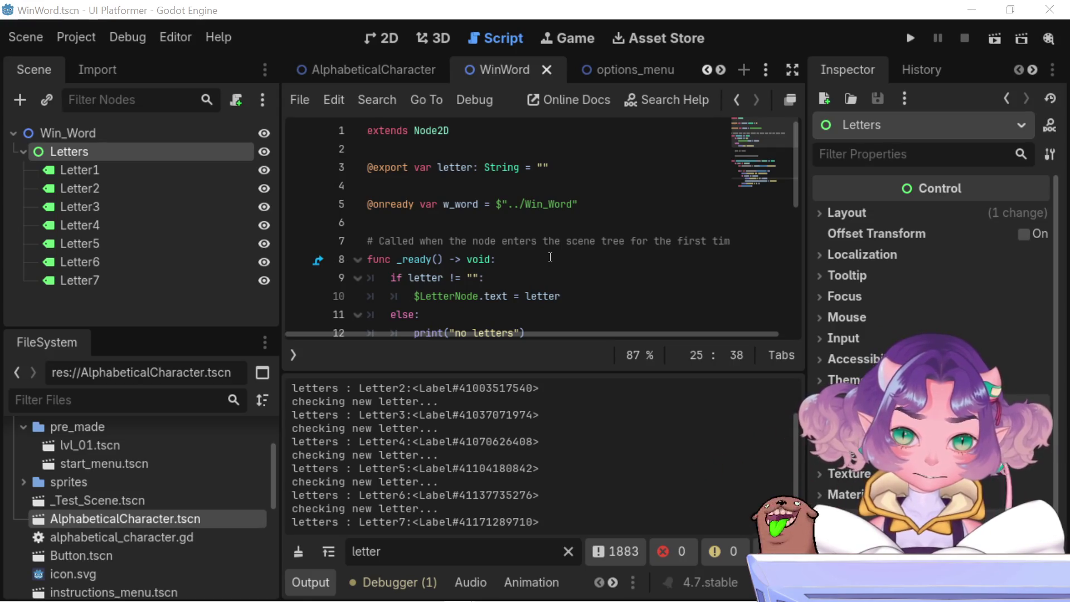
Select $LetterNode on line 10, then add and undo a blank line below it
left_click(504, 300)
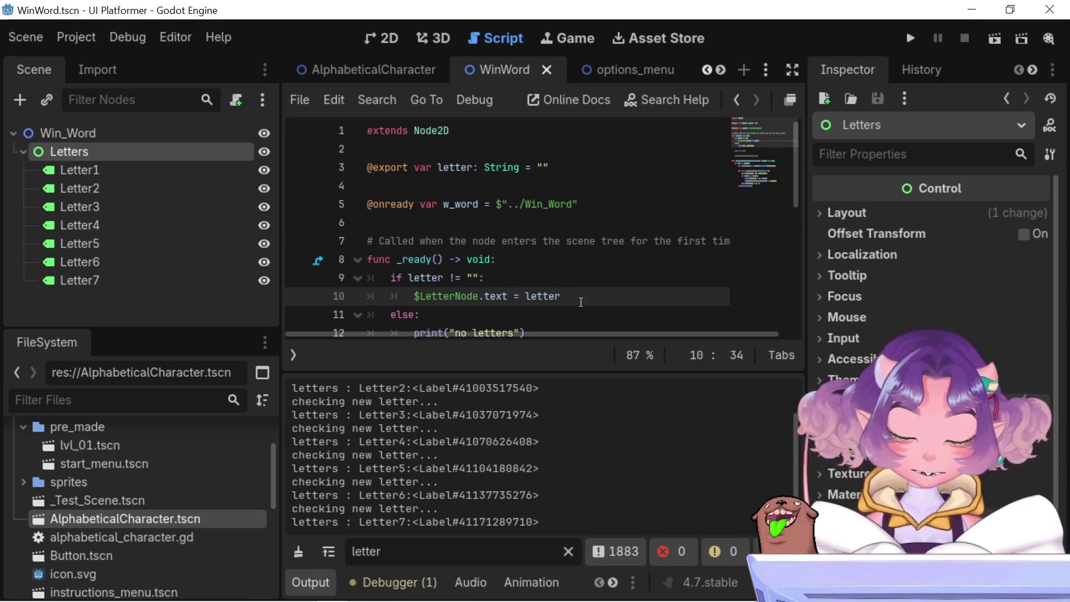
left_click_drag(478, 300, 414, 301)
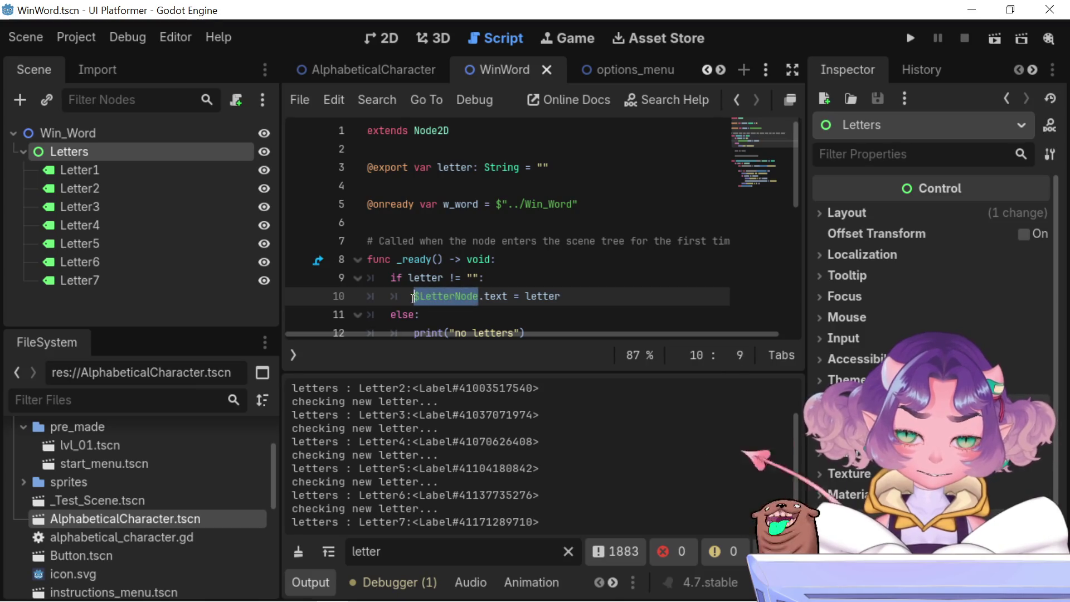
left_click(641, 296)
key("Return")
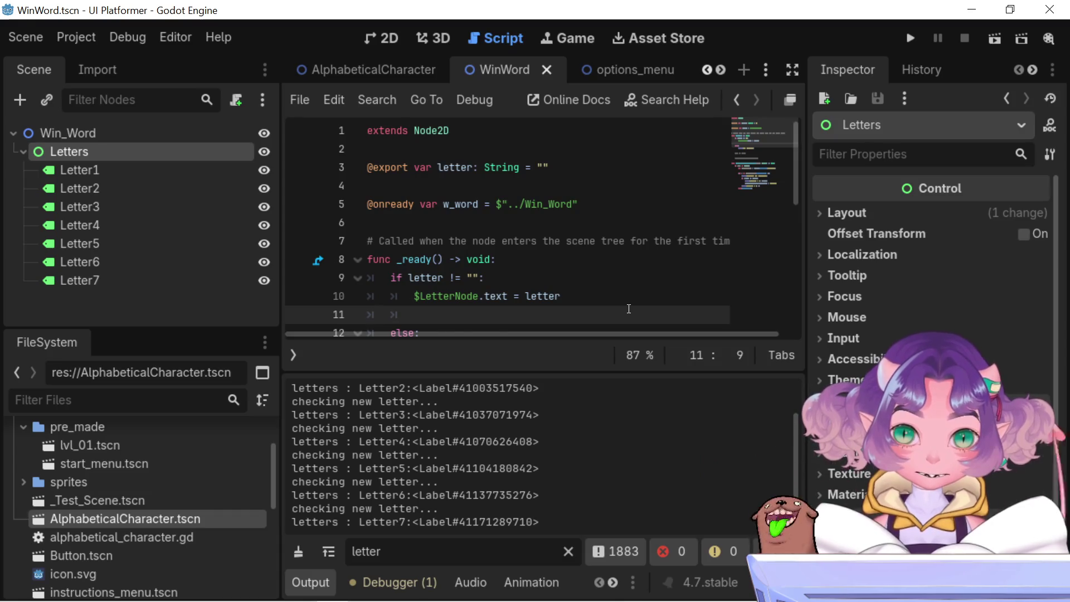
key("ctrl+z")
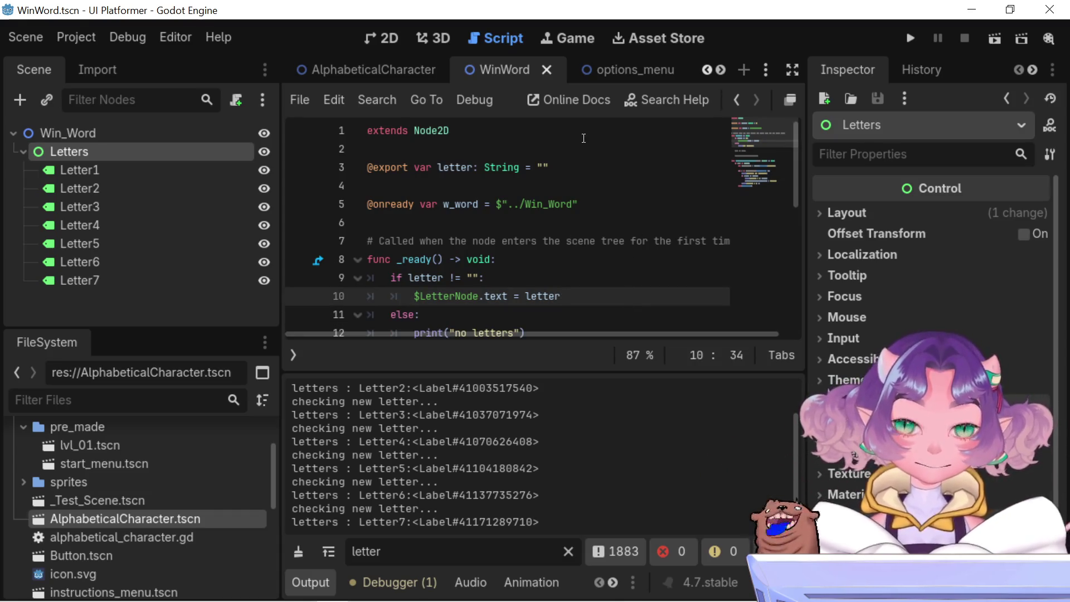
Return to the lvl_01 scene and open a blank line below the $LetterNode.text assignment
scroll(621, 66, "down", 3)
left_click(627, 75)
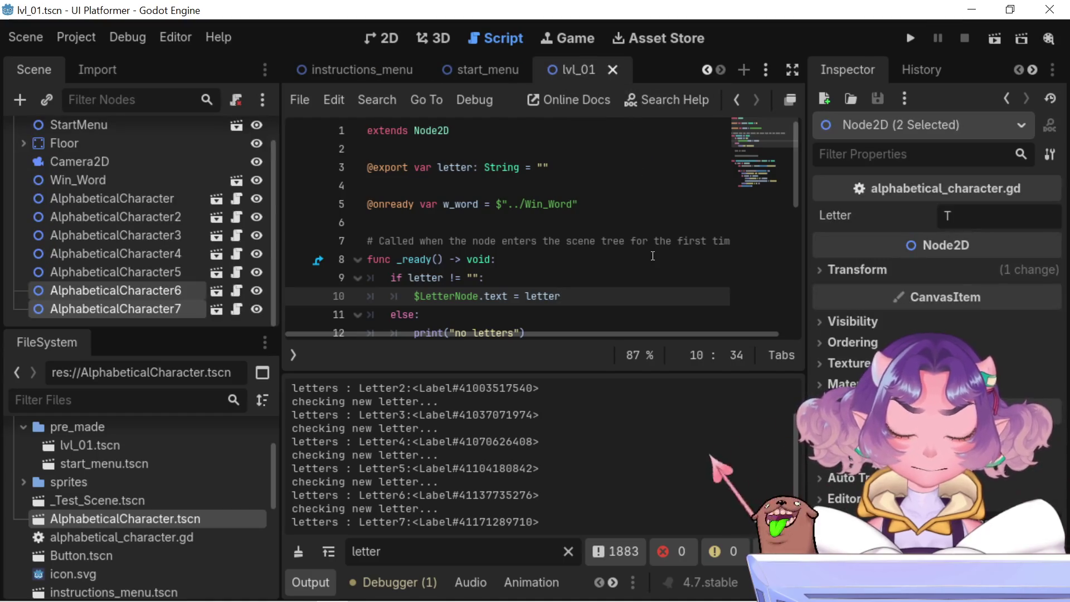
key("Return")
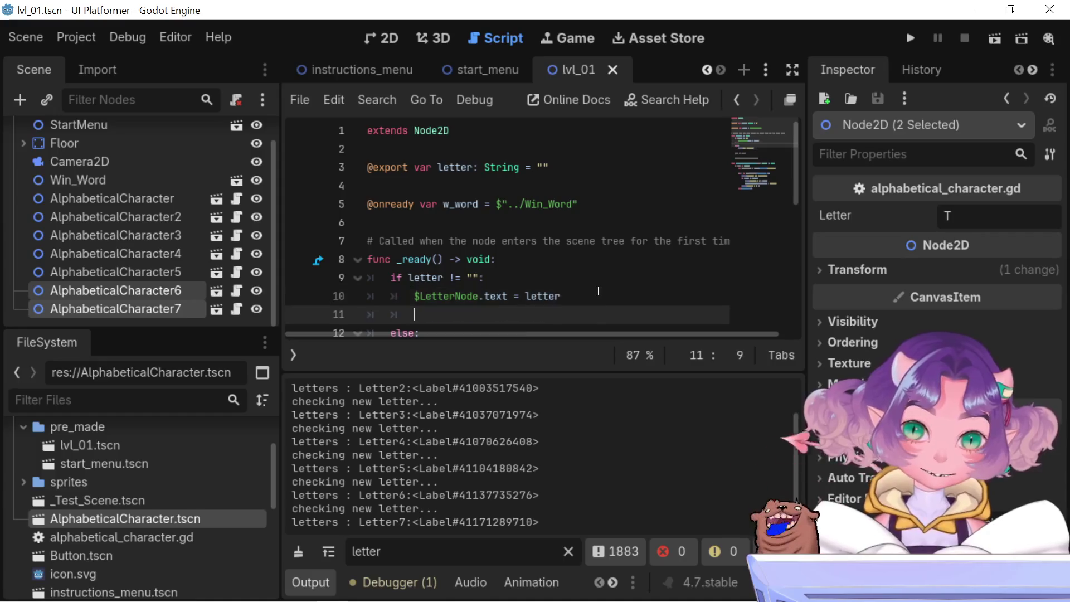
type("$LetterNode")
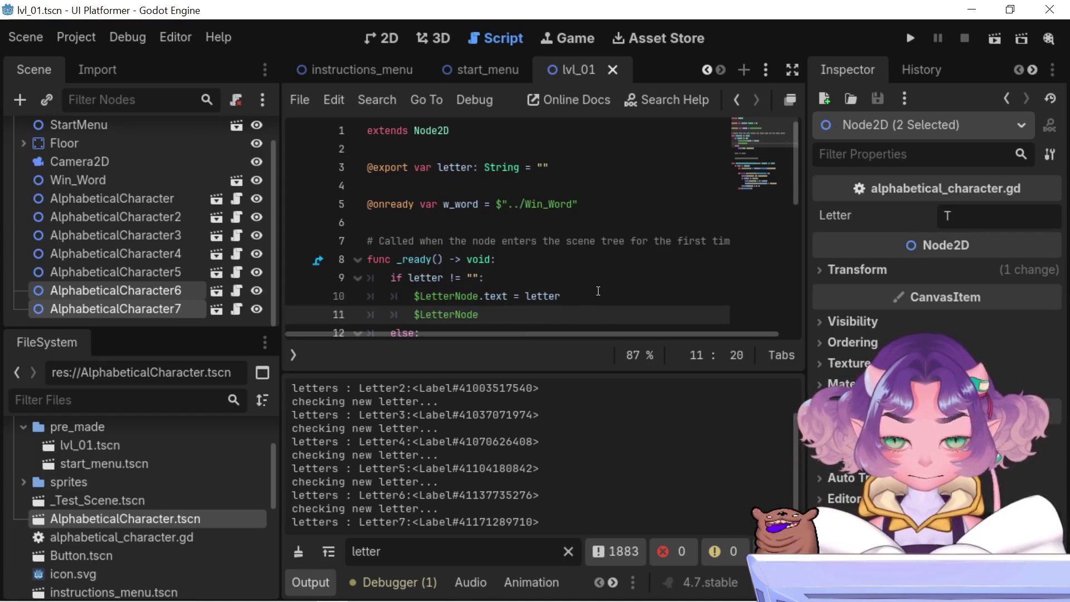
type(".")
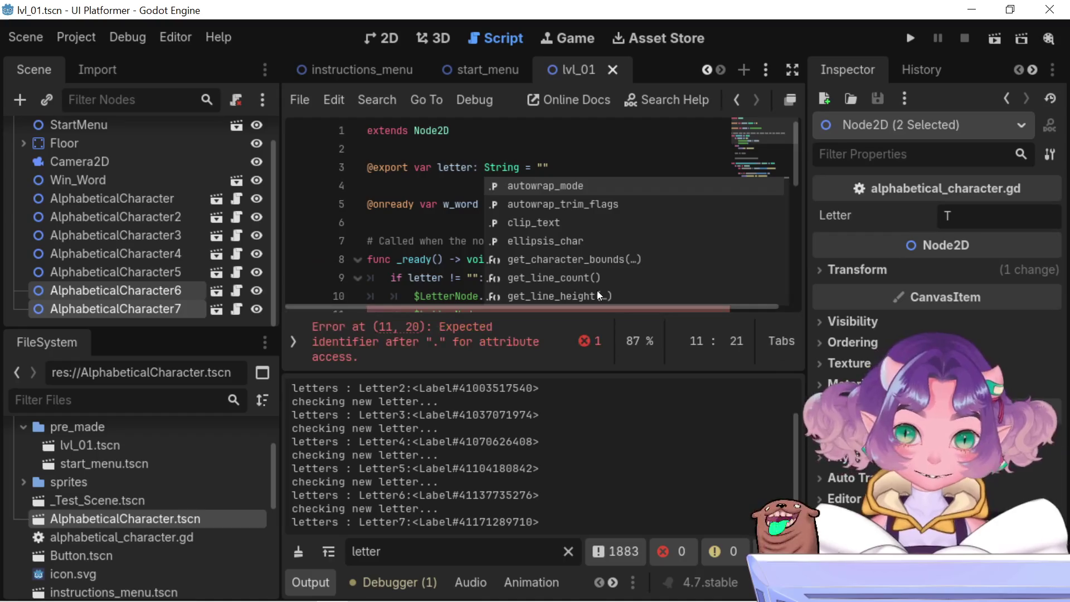
scroll(584, 233, "down", 1)
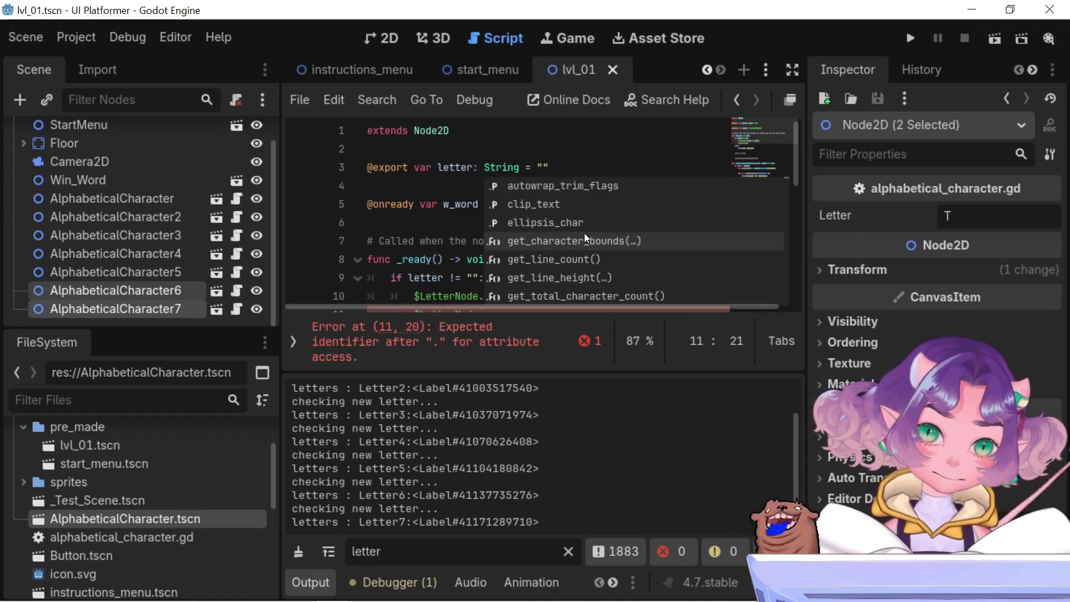
scroll(584, 233, "down", 5)
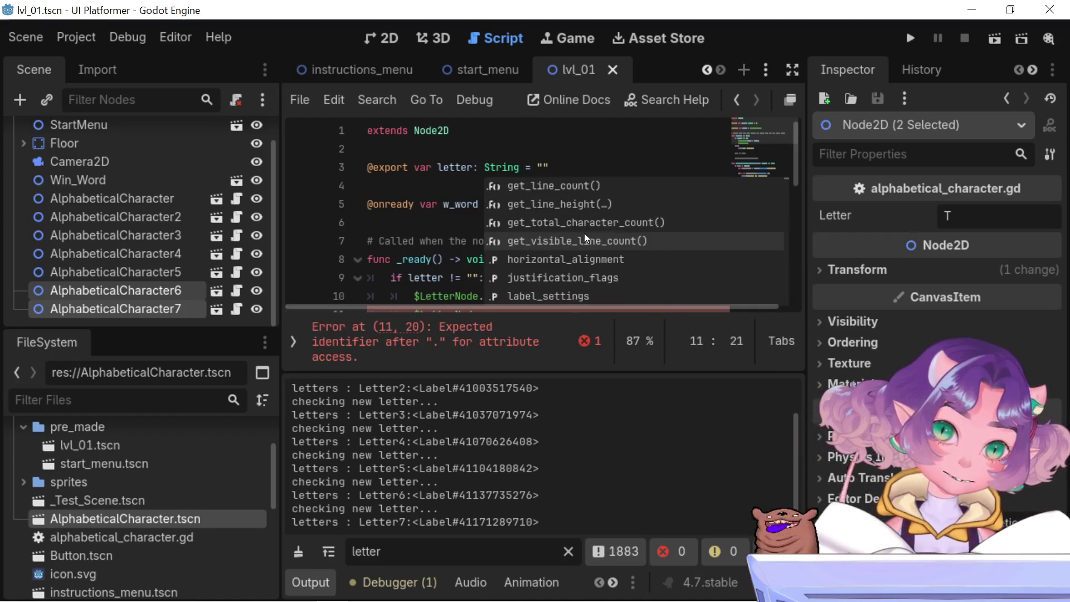
scroll(585, 233, "down", 1)
scroll(584, 233, "down", 1)
scroll(585, 235, "down", 6)
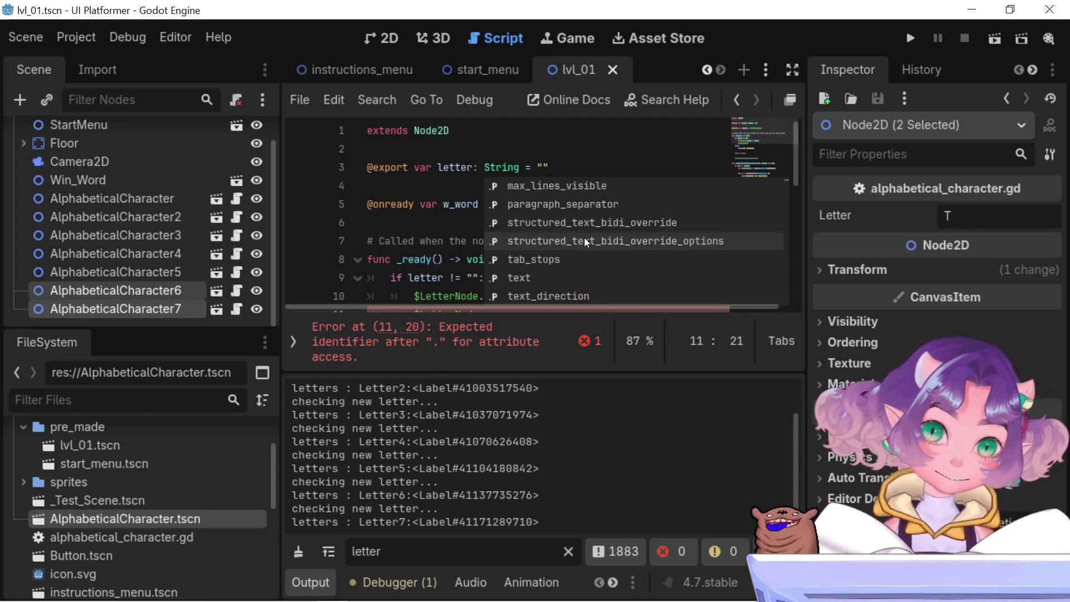
scroll(585, 238, "down", 1)
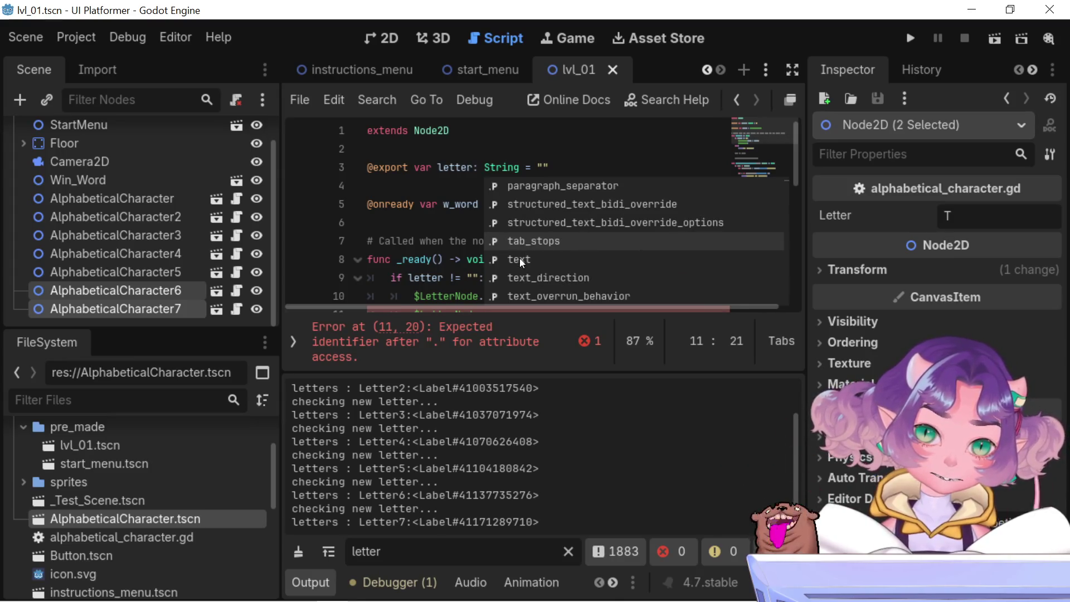
scroll(519, 259, "down", 1)
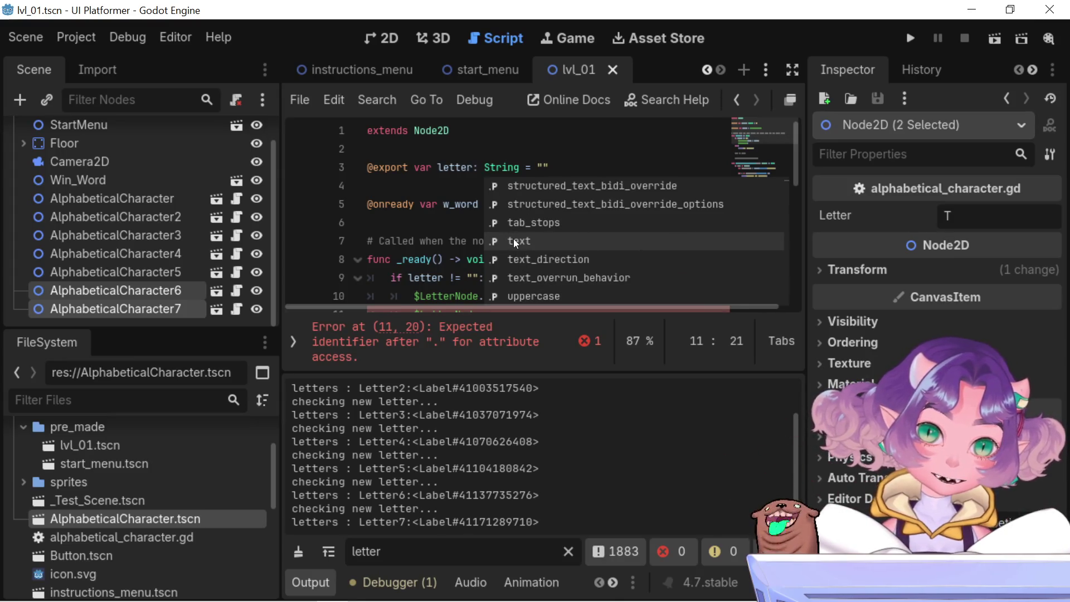
double_click(513, 239)
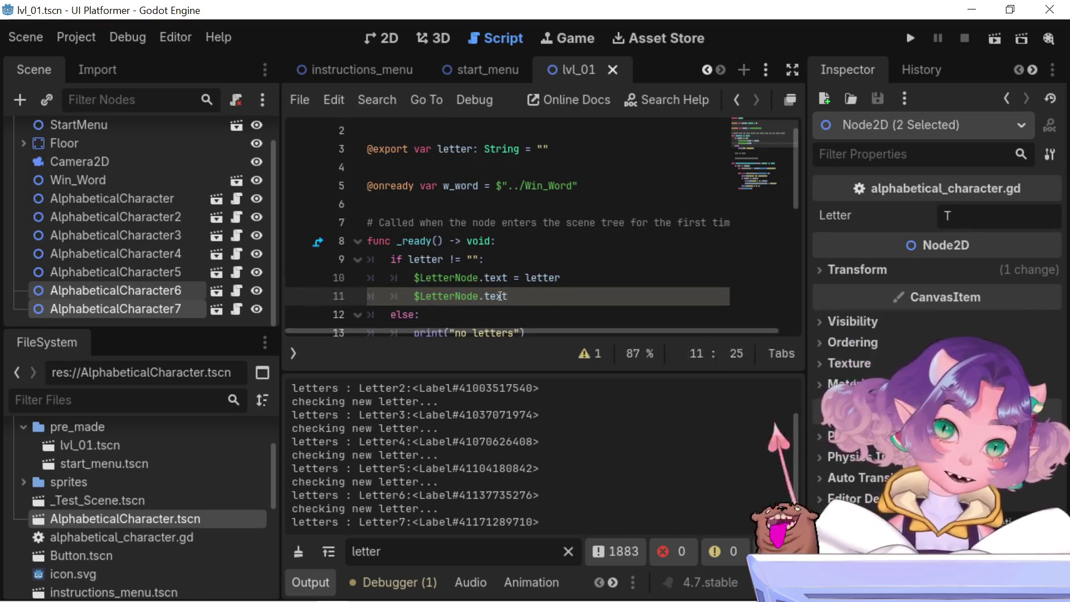
double_click(498, 296)
key("BackSpace")
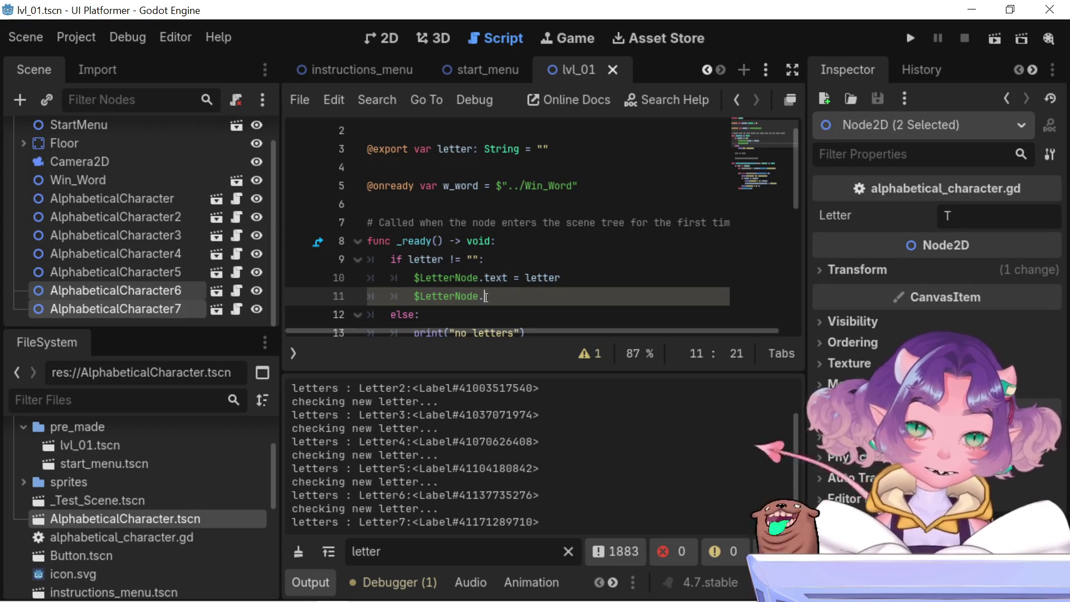
type(".")
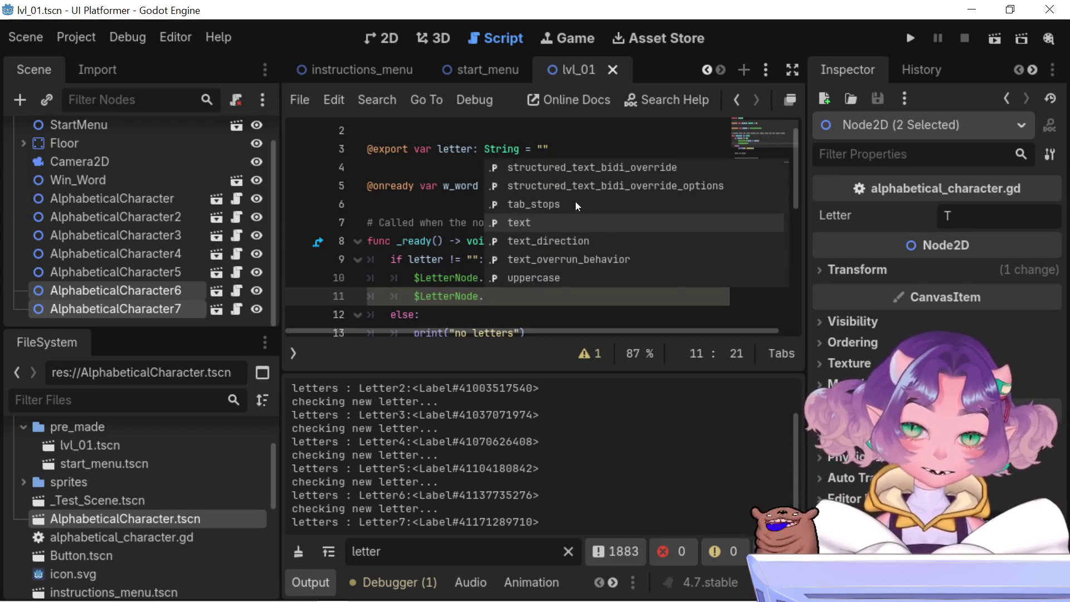
scroll(575, 212, "up", 3)
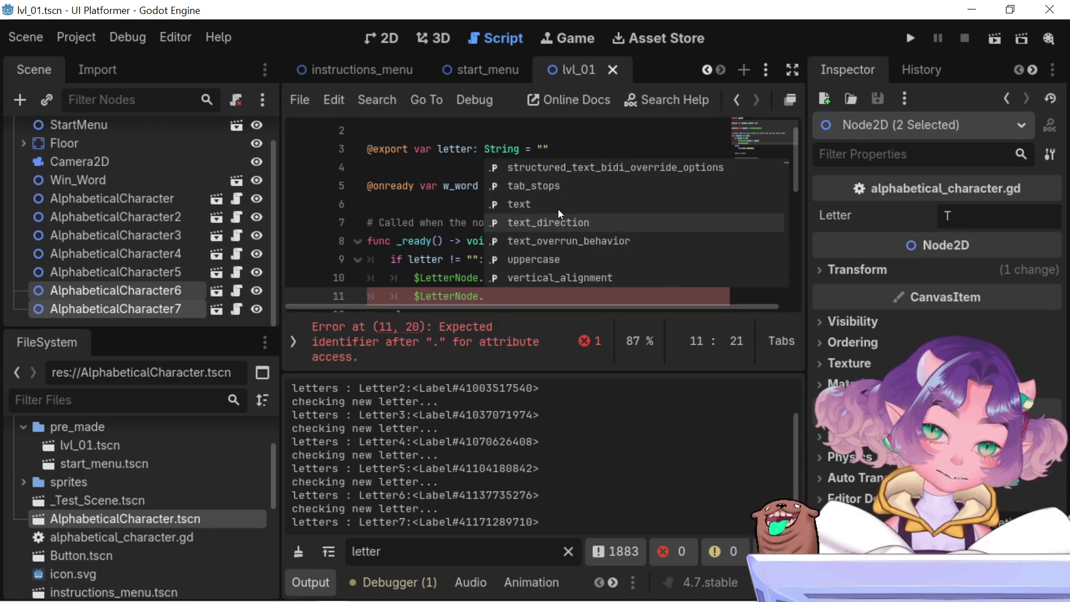
scroll(557, 209, "up", 1)
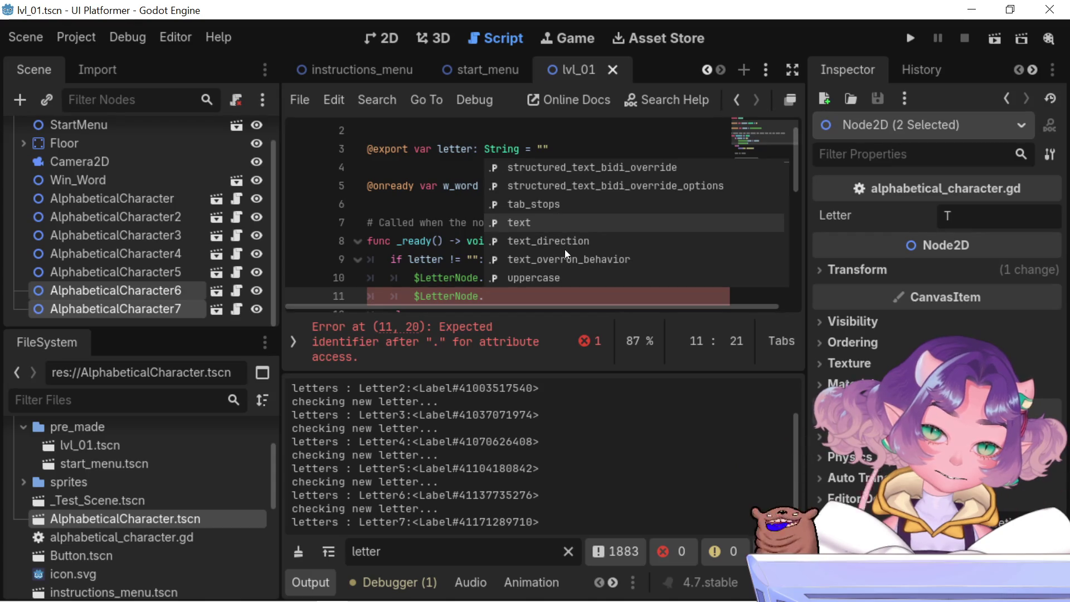
scroll(544, 234, "down", 1)
scroll(544, 248, "down", 1)
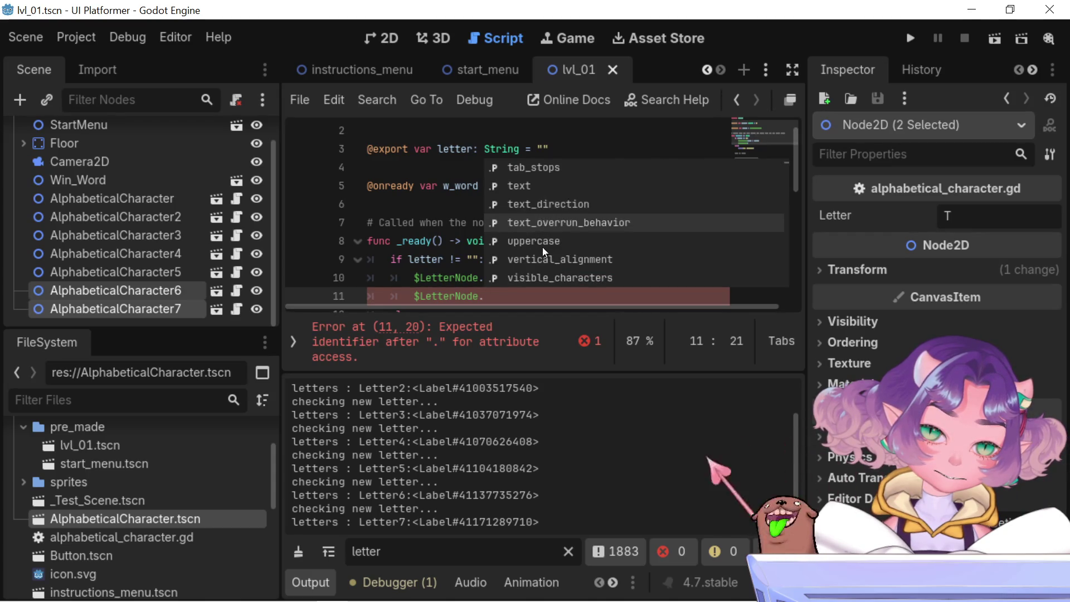
scroll(543, 246, "down", 1)
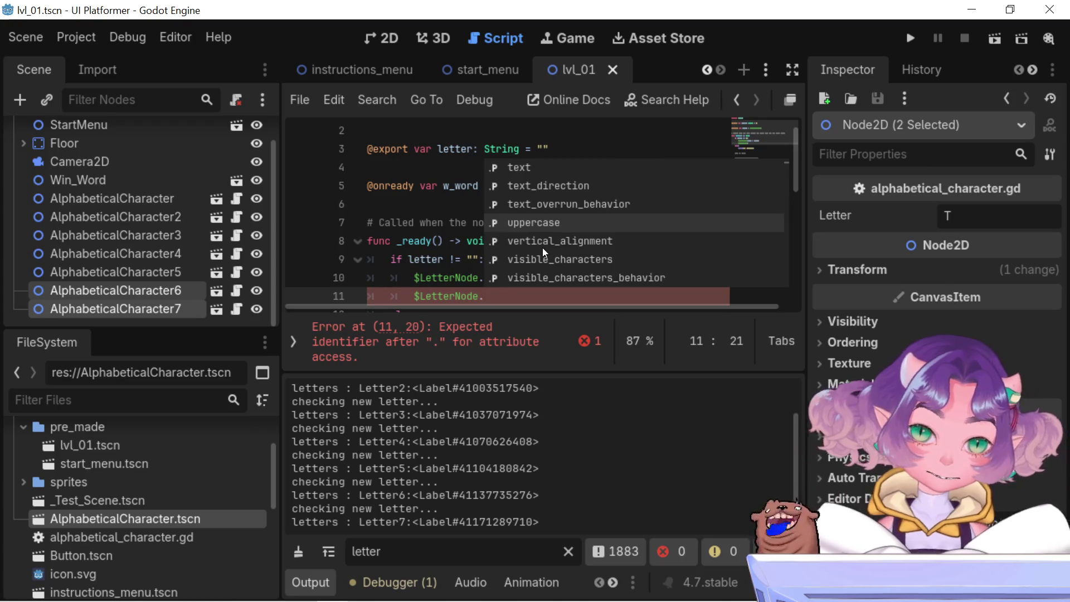
scroll(543, 247, "down", 2)
scroll(543, 248, "down", 1)
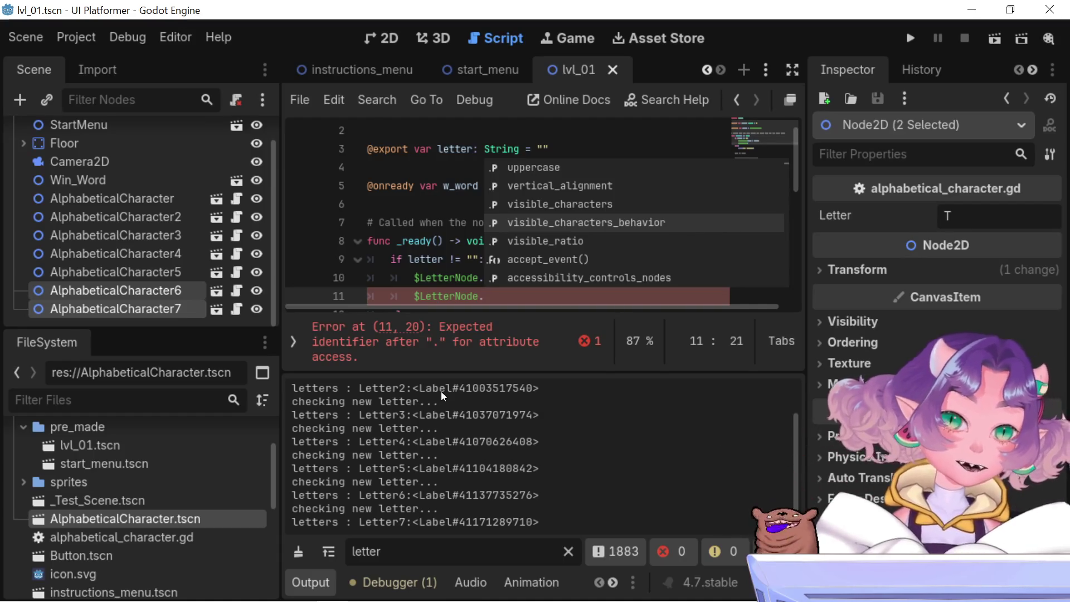
scroll(383, 65, "up", 5)
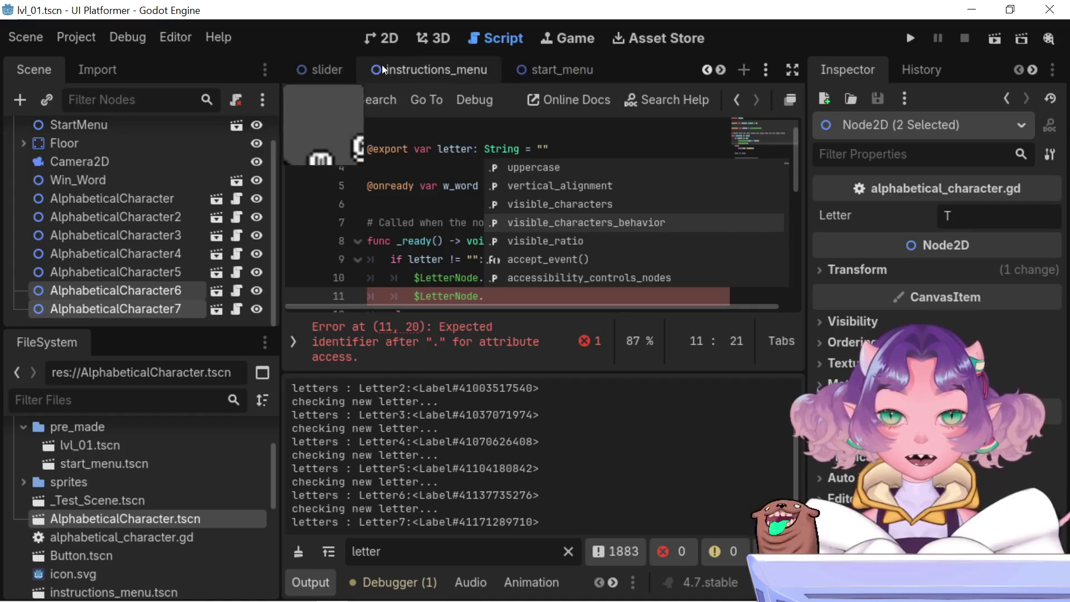
In the WinWord scene, check the letters held by the Letter1 to Letter4 labels
scroll(379, 65, "up", 1)
left_click(571, 69)
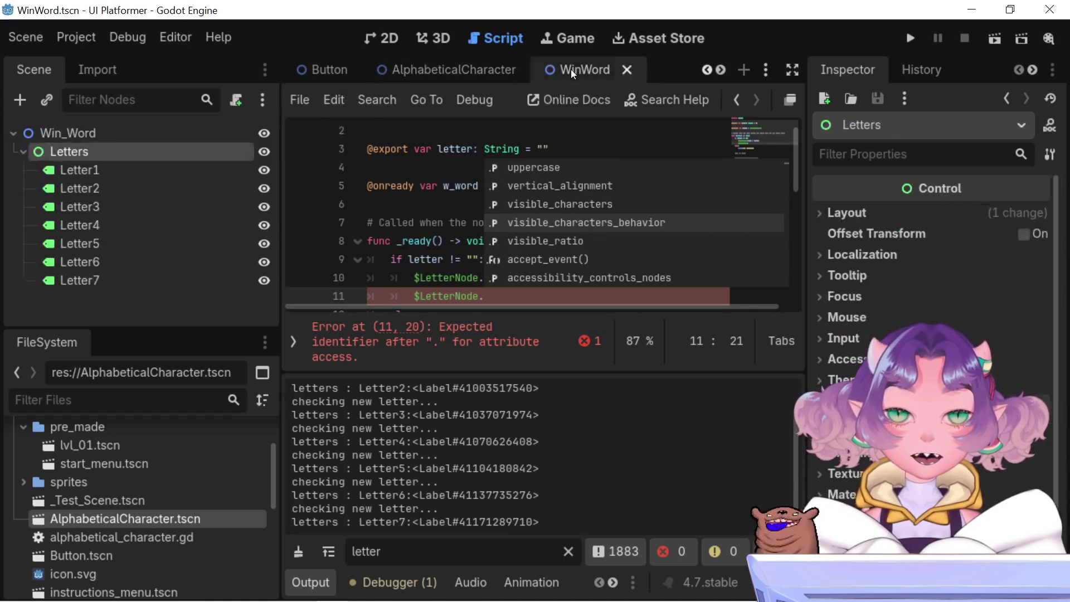
left_click(122, 170)
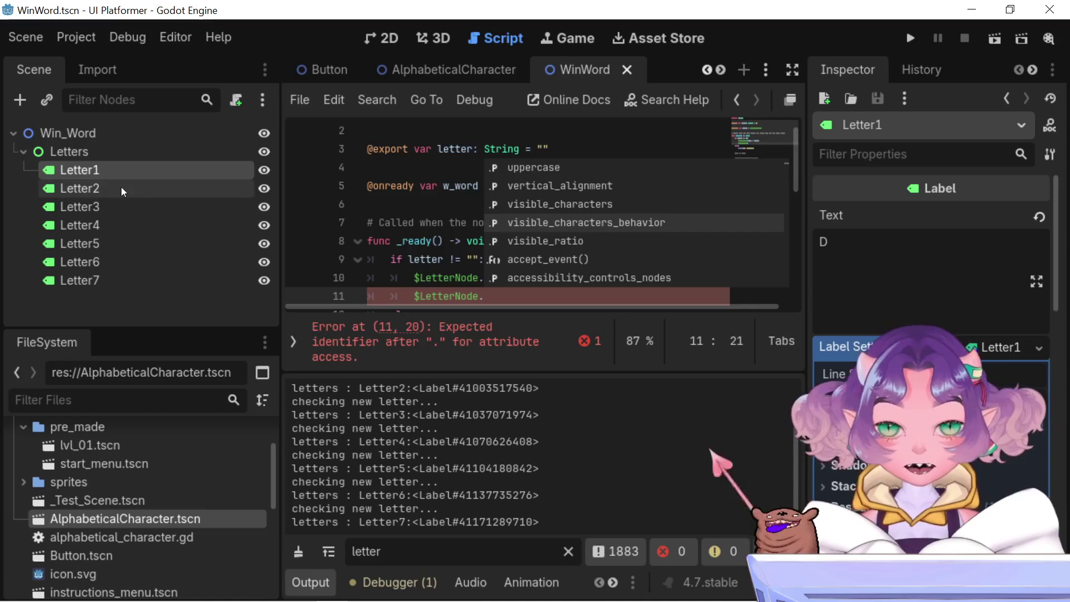
left_click(122, 188)
left_click(105, 174)
left_click(105, 183)
left_click(106, 200)
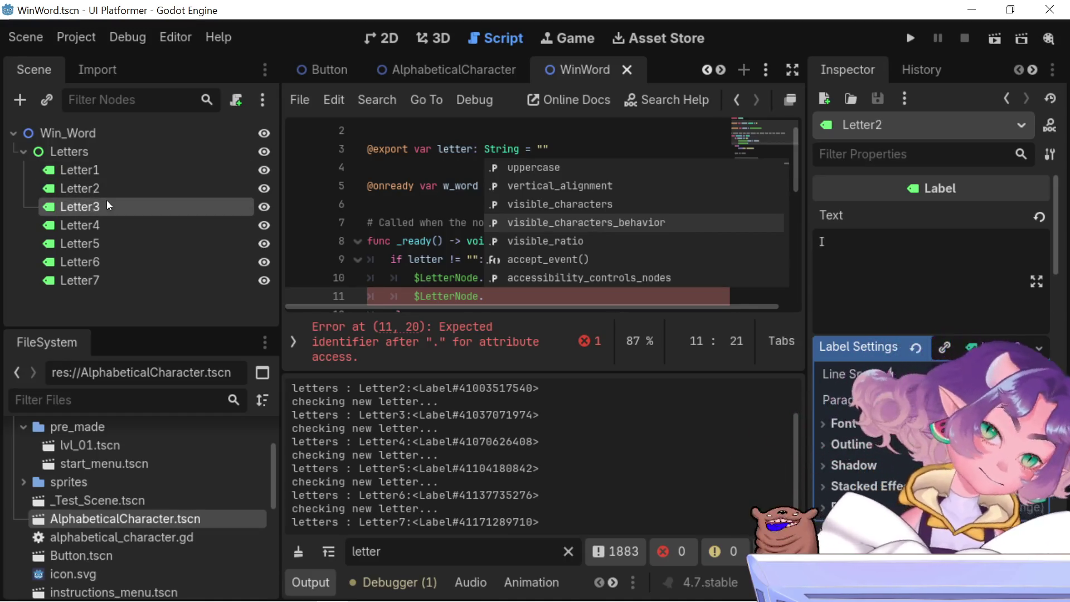
left_click(112, 218)
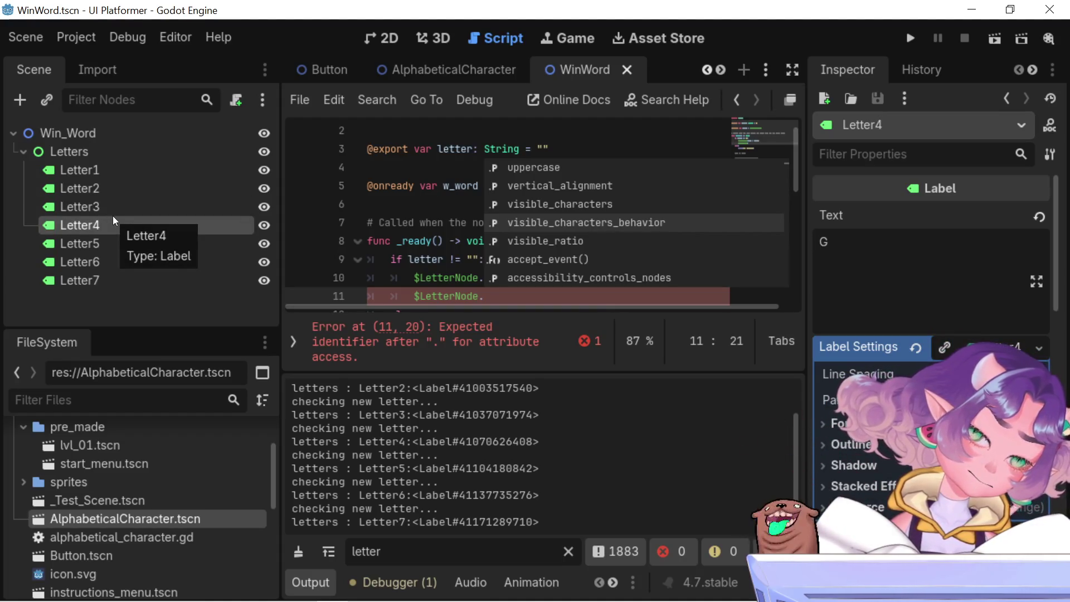
Copy Letter1's node path, paste Letters/Letter1 into line 11, then delete it
left_click(92, 172)
right_click(91, 173)
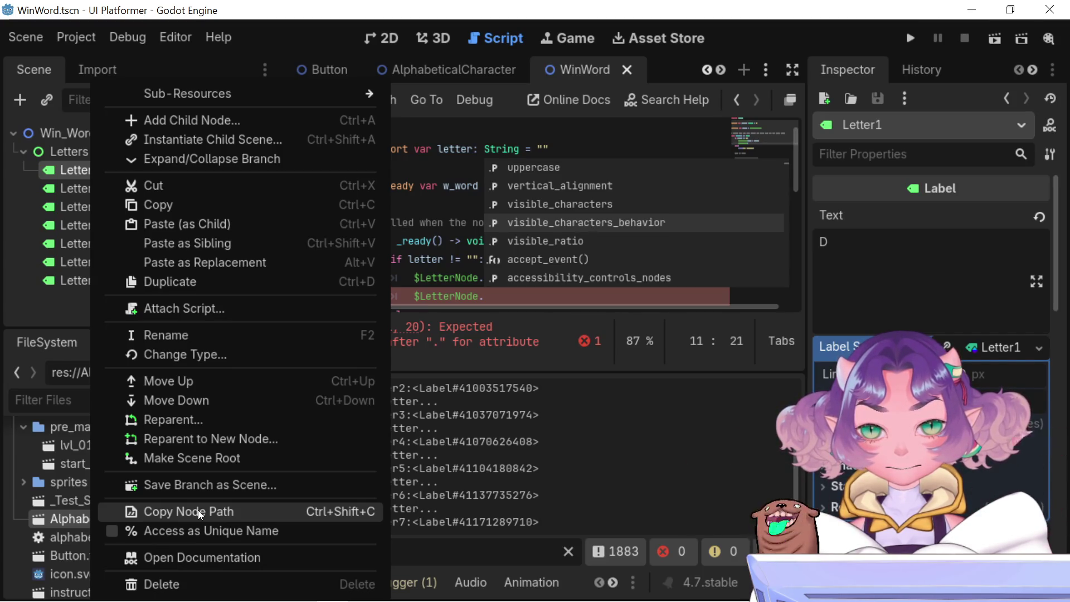
left_click(199, 510)
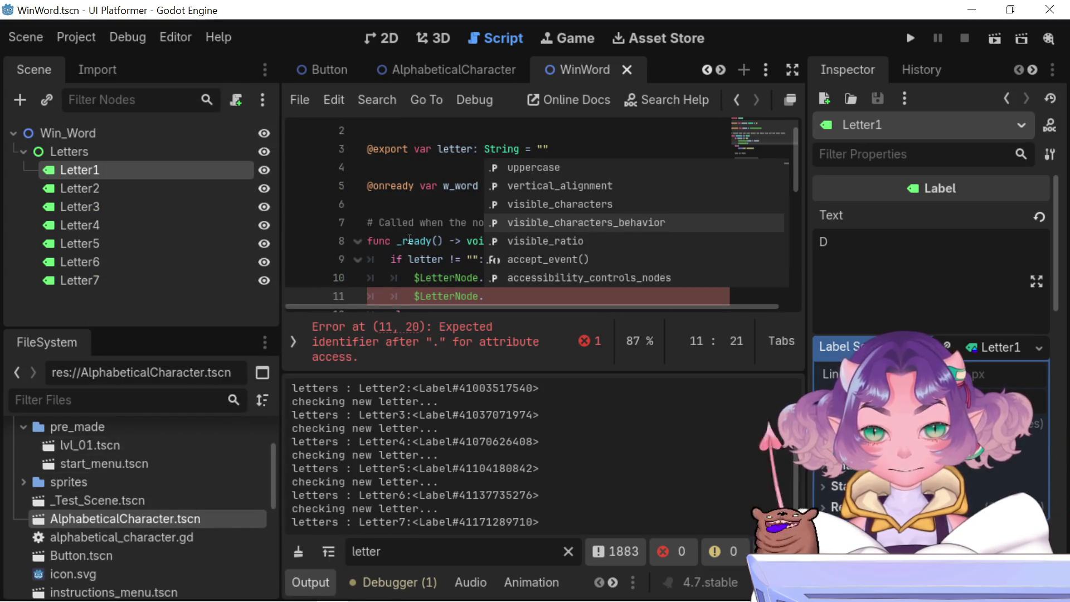
left_click(493, 293)
key("ctrl+v")
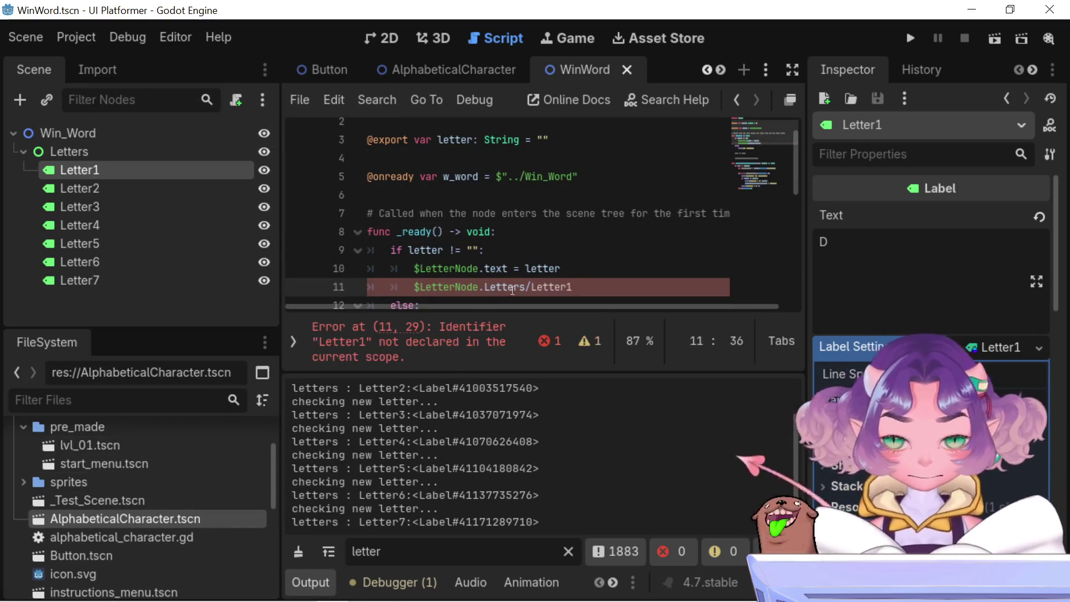
left_click_drag(484, 287, 572, 288)
key("BackSpace")
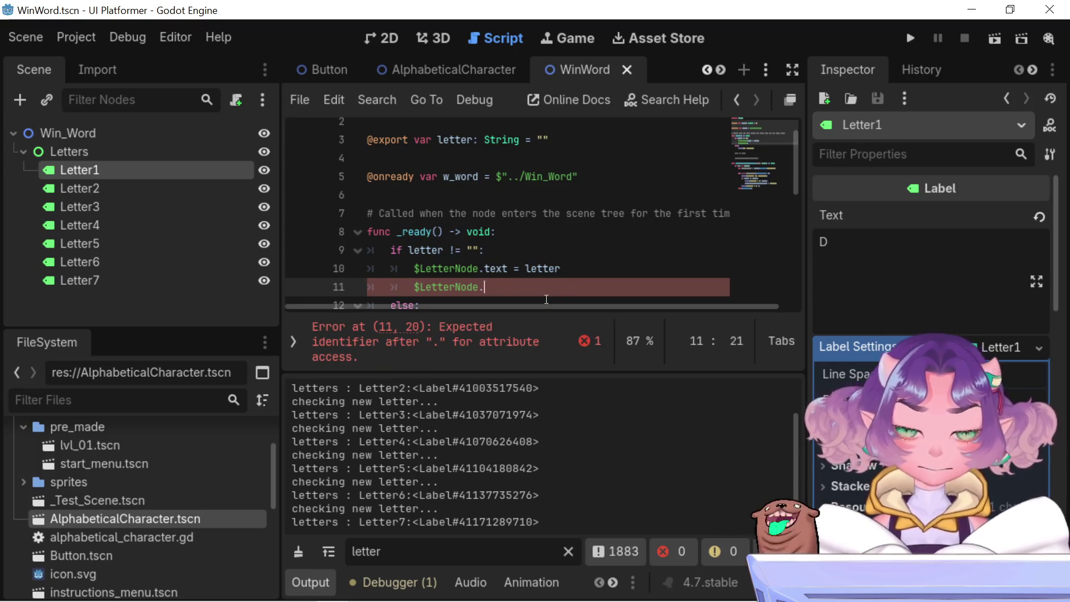
Paste the Letters/Letter1 path into line 11 again, then undo the paste
right_click(81, 175)
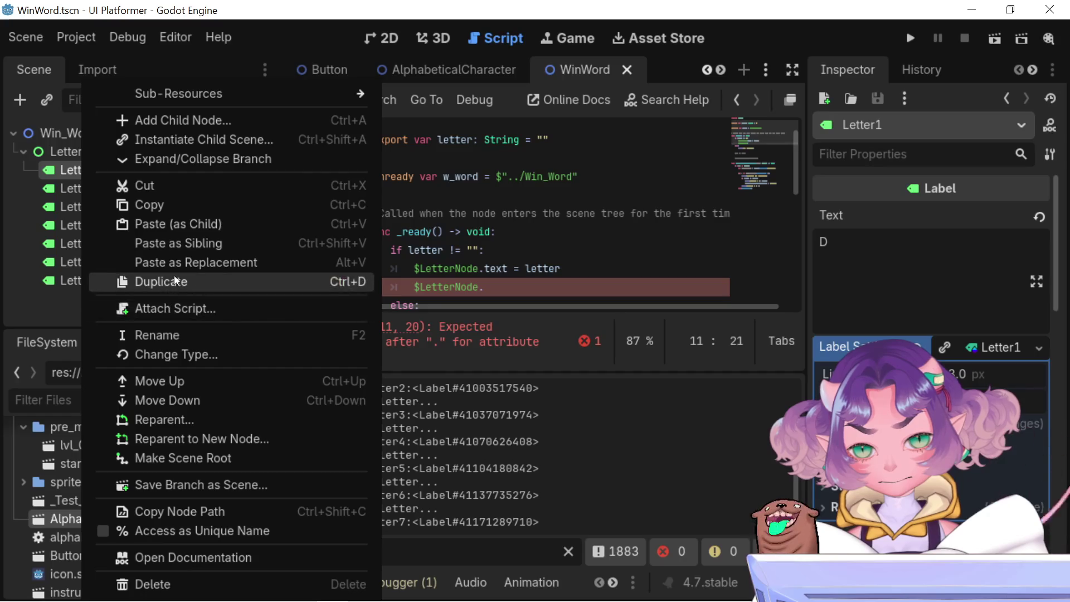
left_click(182, 201)
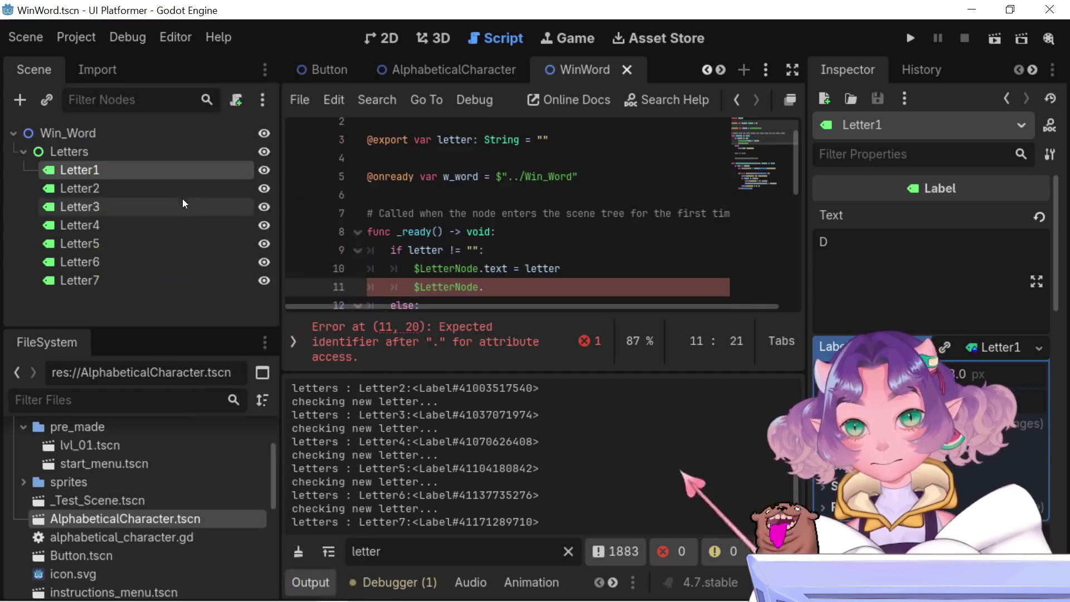
left_click(491, 284)
key("Up")
left_click(491, 284)
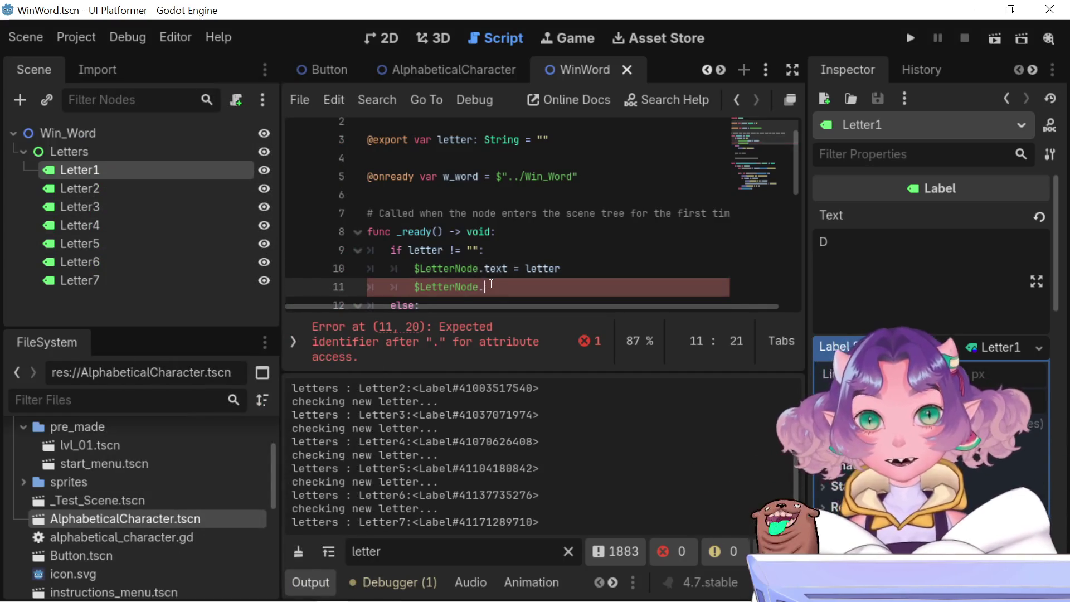
key("ctrl+v")
key("ctrl+z")
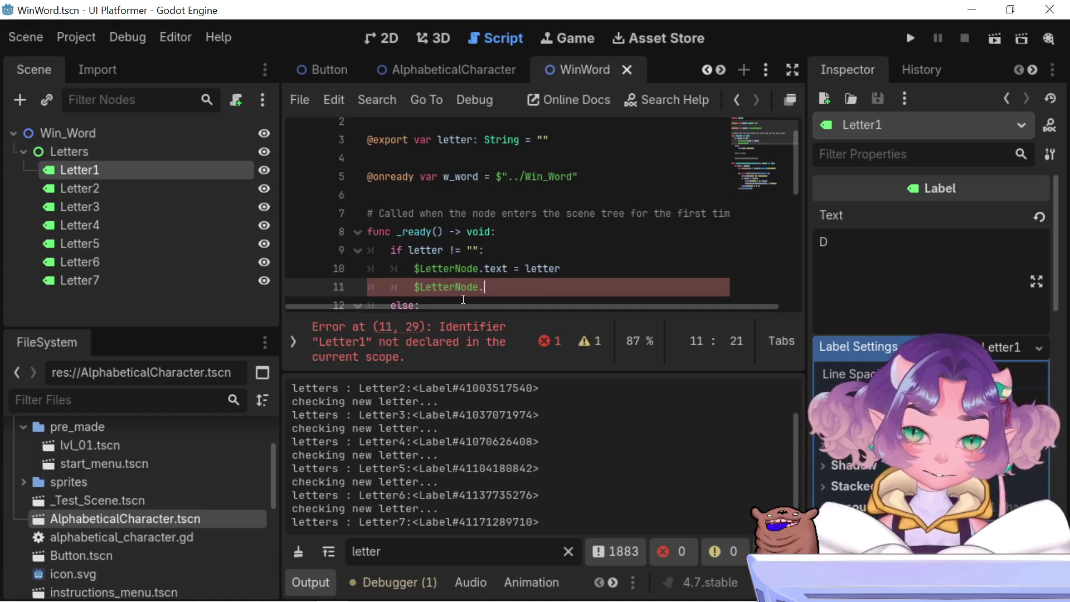
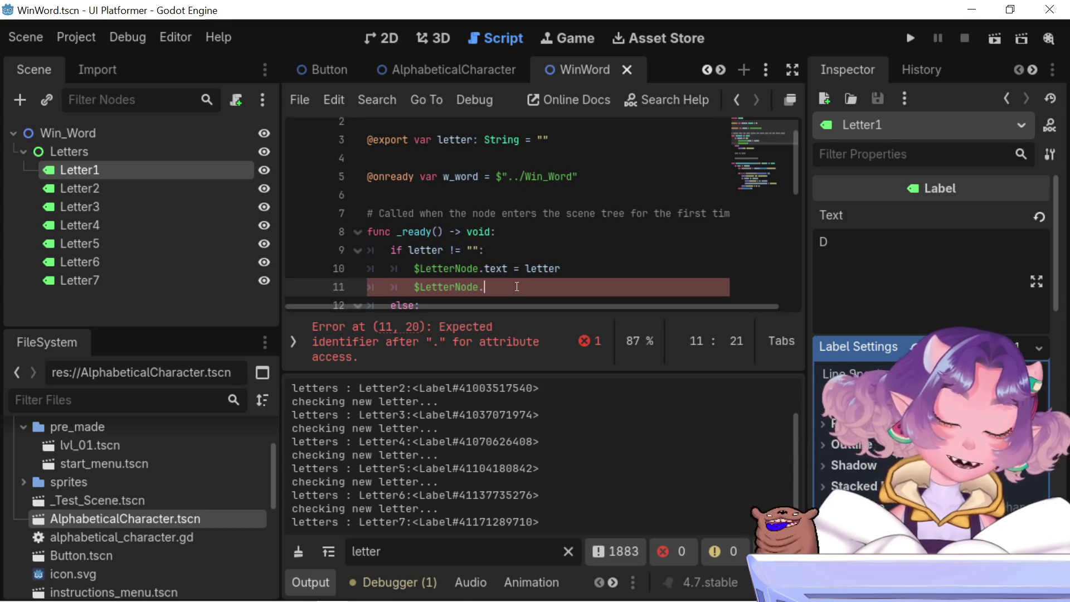
Inspect Letter1's printed Label id and its text letter D against line 10
scroll(380, 169, "down", 1)
scroll(380, 169, "down", 2)
scroll(502, 246, "up", 3)
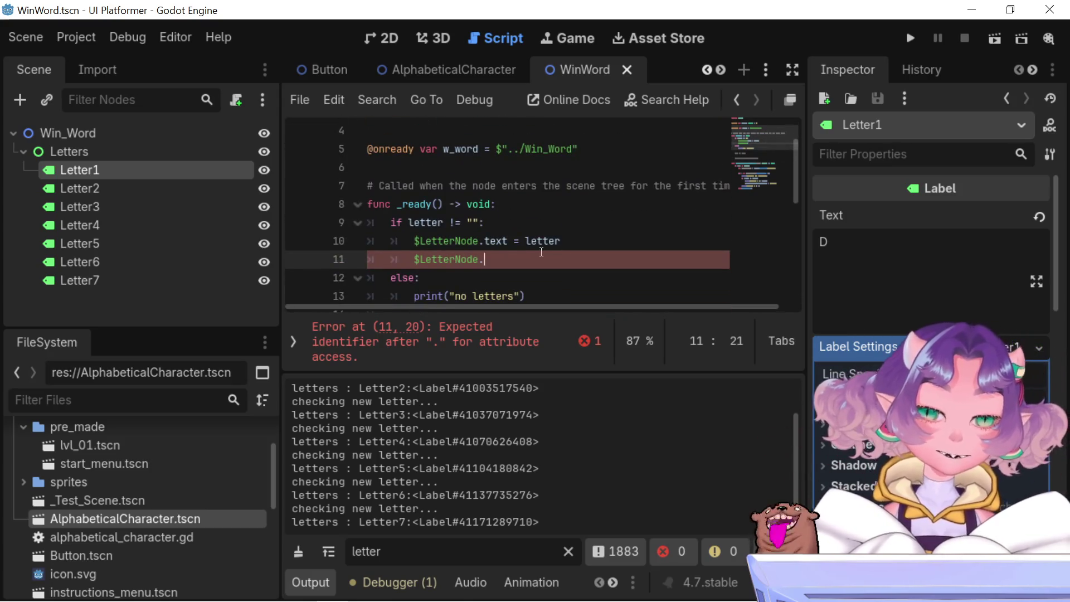
scroll(507, 409, "up", 1)
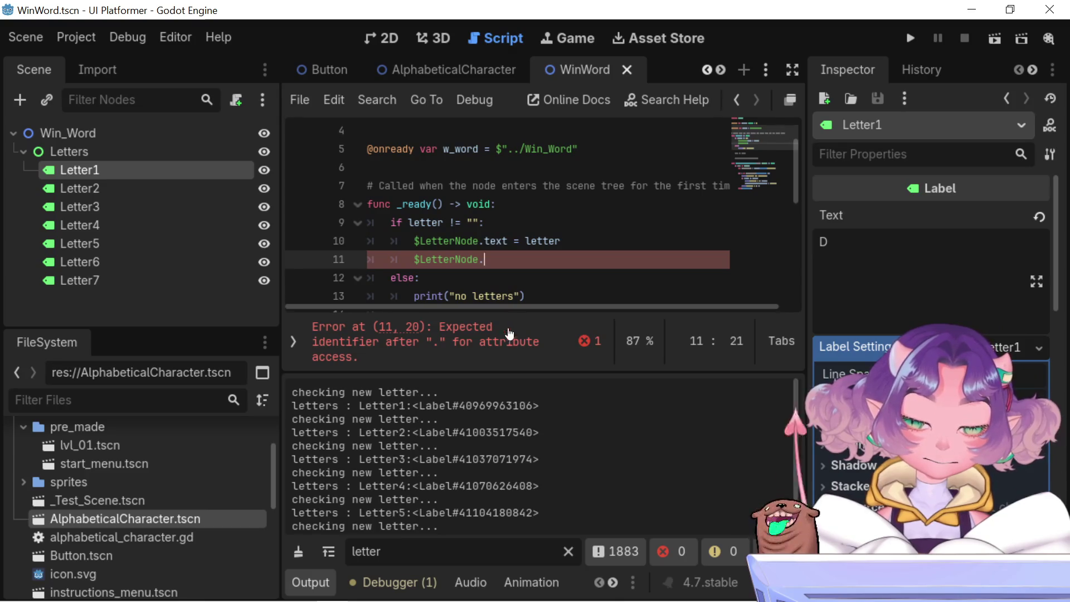
left_click_drag(419, 409, 521, 409)
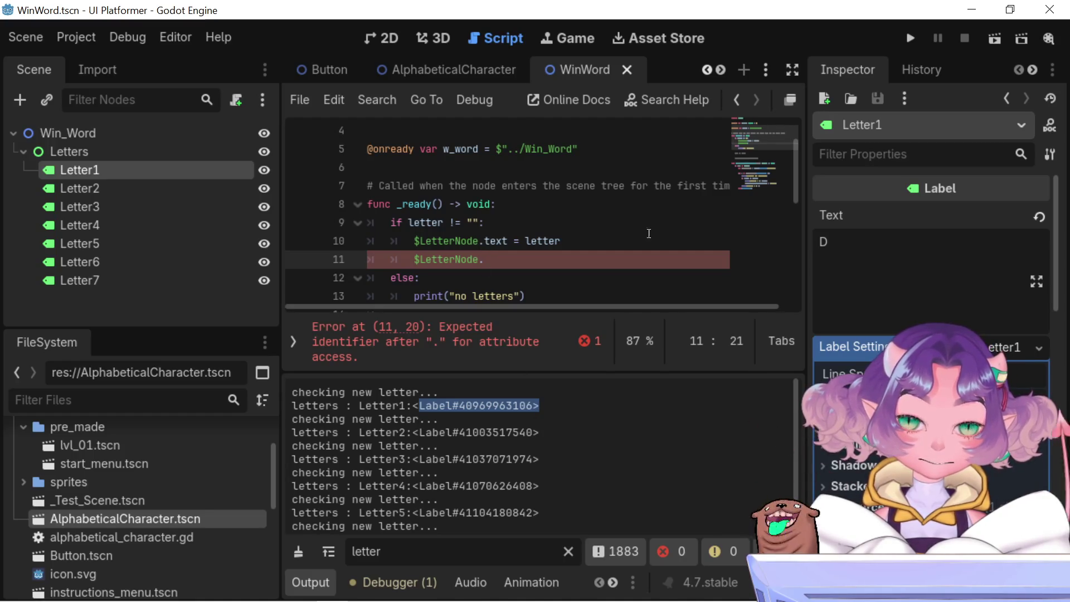
double_click(967, 251)
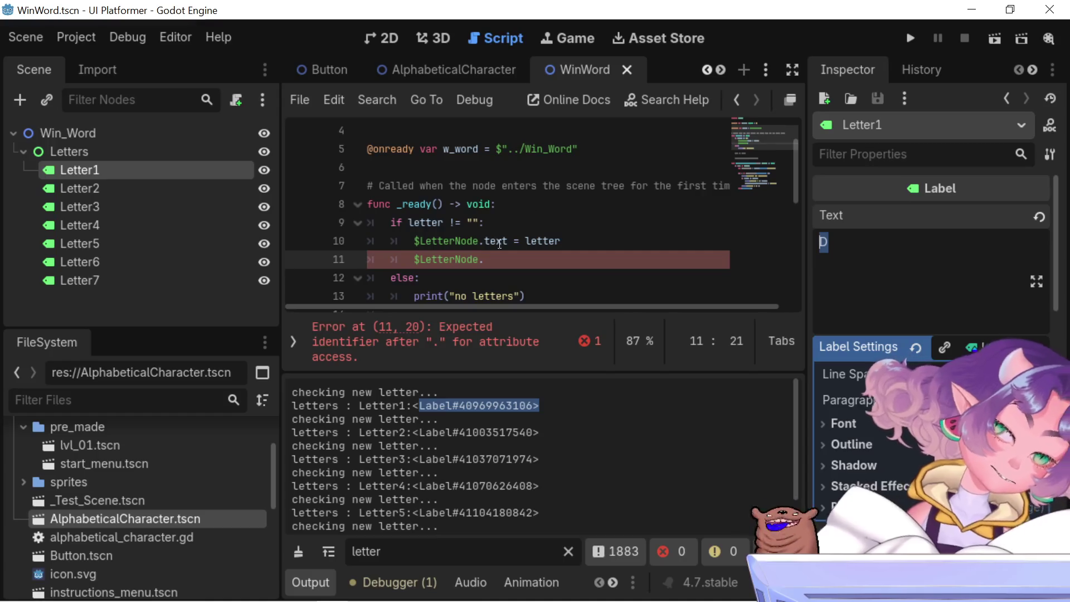
double_click(533, 241)
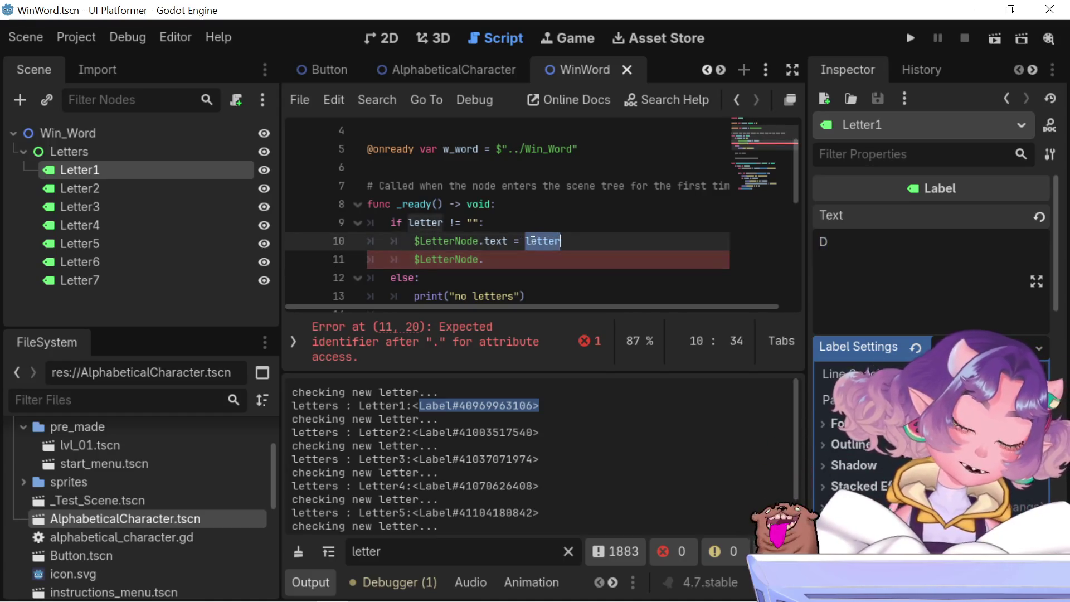
Check line 10's text assignment, then comment out the incomplete $LetterNode. line 11 with #
scroll(533, 241, "up", 1)
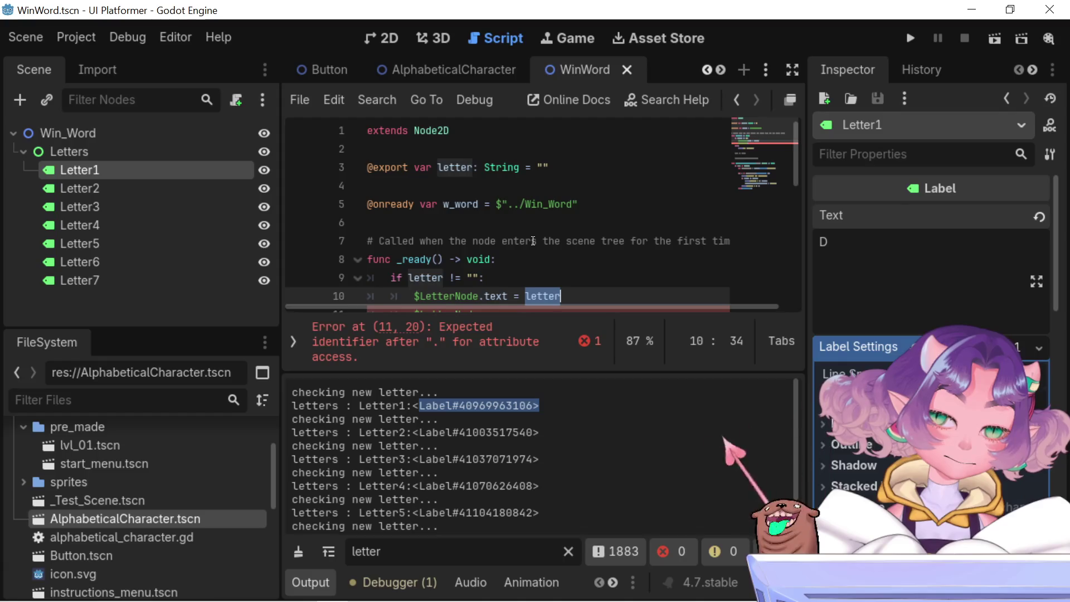
scroll(534, 241, "down", 1)
scroll(534, 241, "up", 1)
scroll(538, 241, "down", 4)
scroll(538, 241, "up", 2)
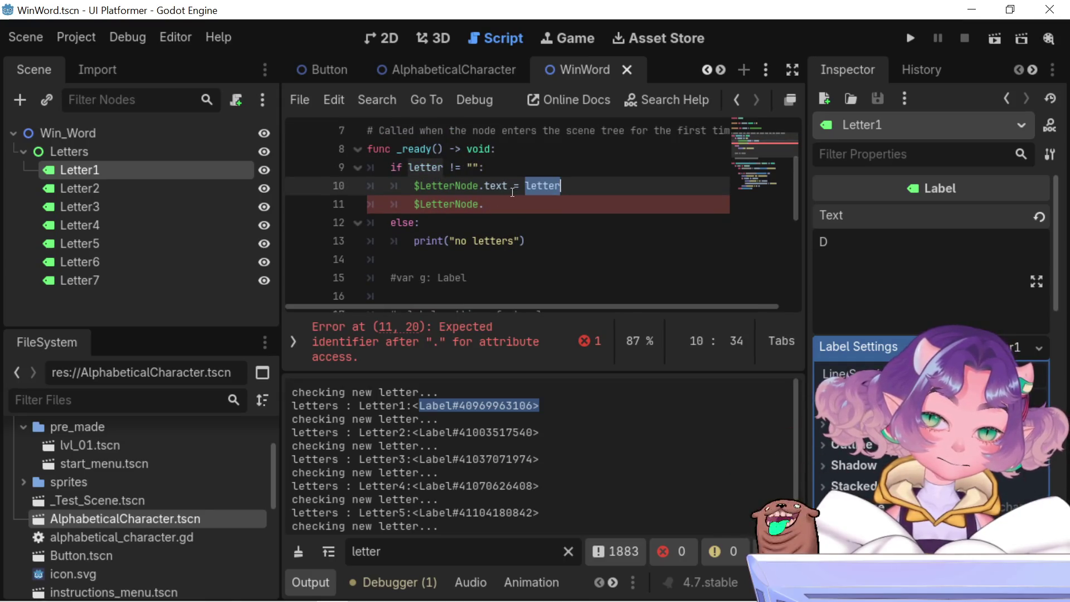
left_click(560, 194)
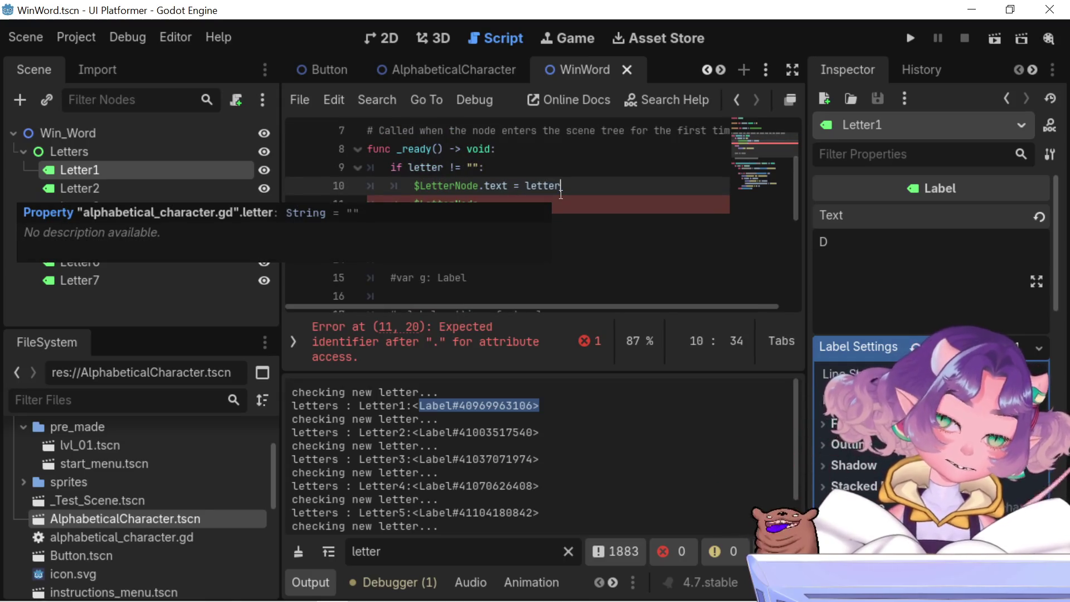
double_click(492, 187)
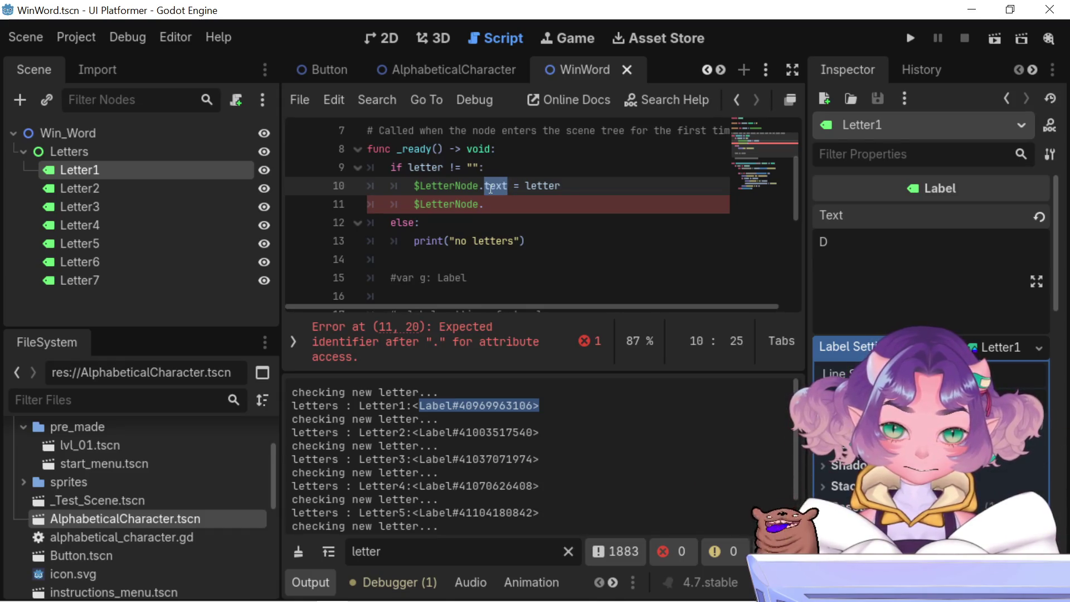
left_click(412, 205)
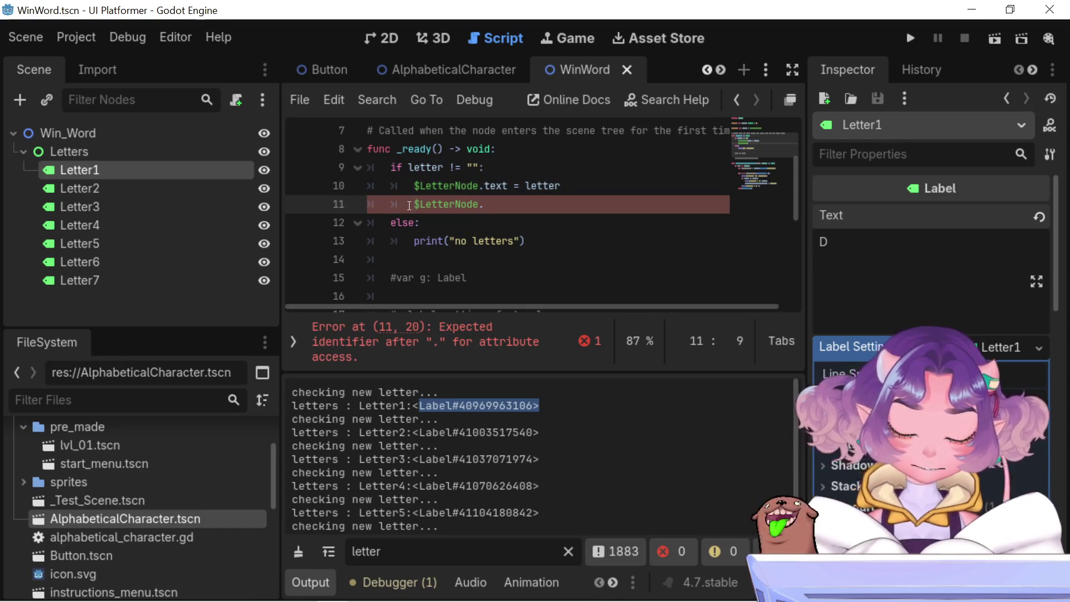
type("#")
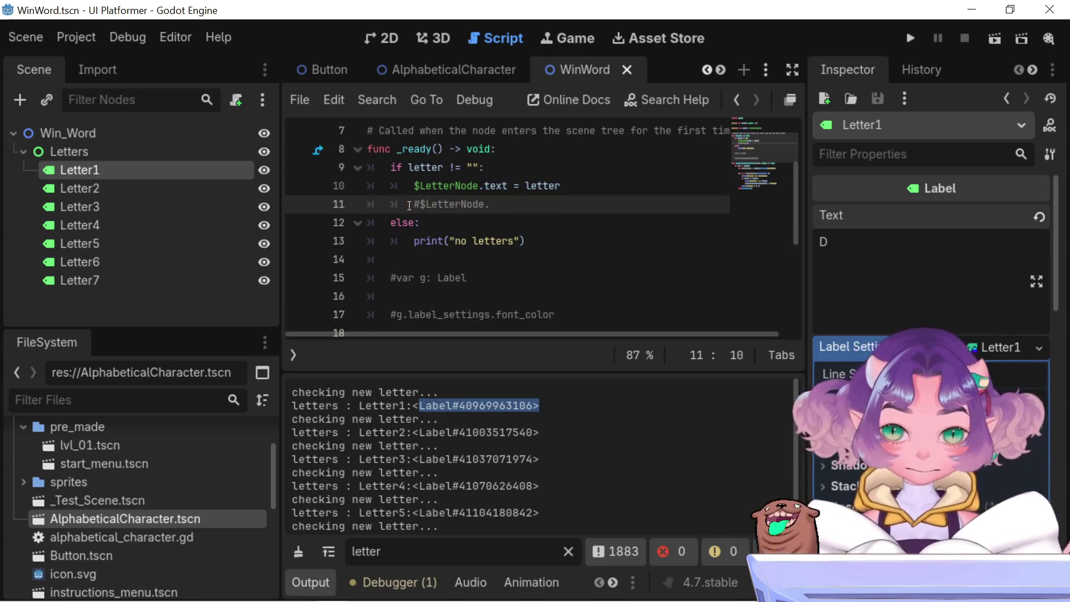
double_click(448, 187)
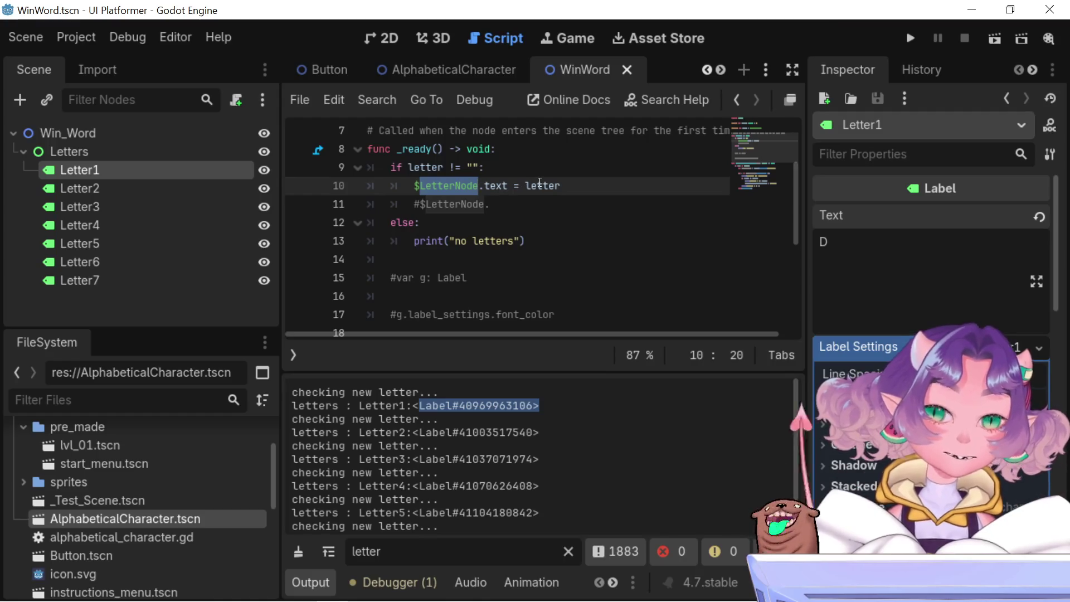
mouse_move(540, 183)
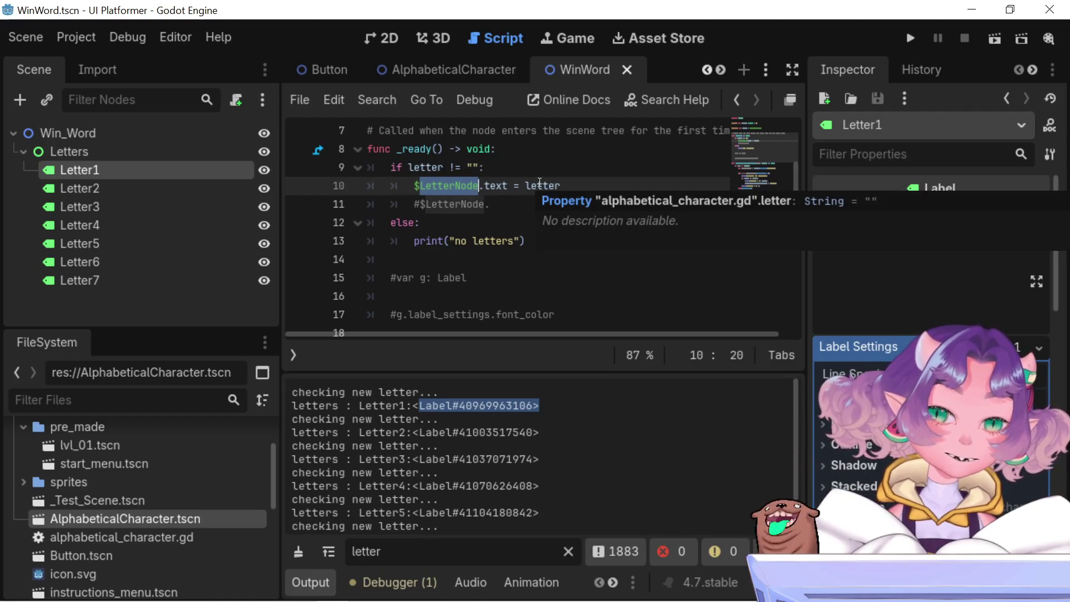
double_click(499, 186)
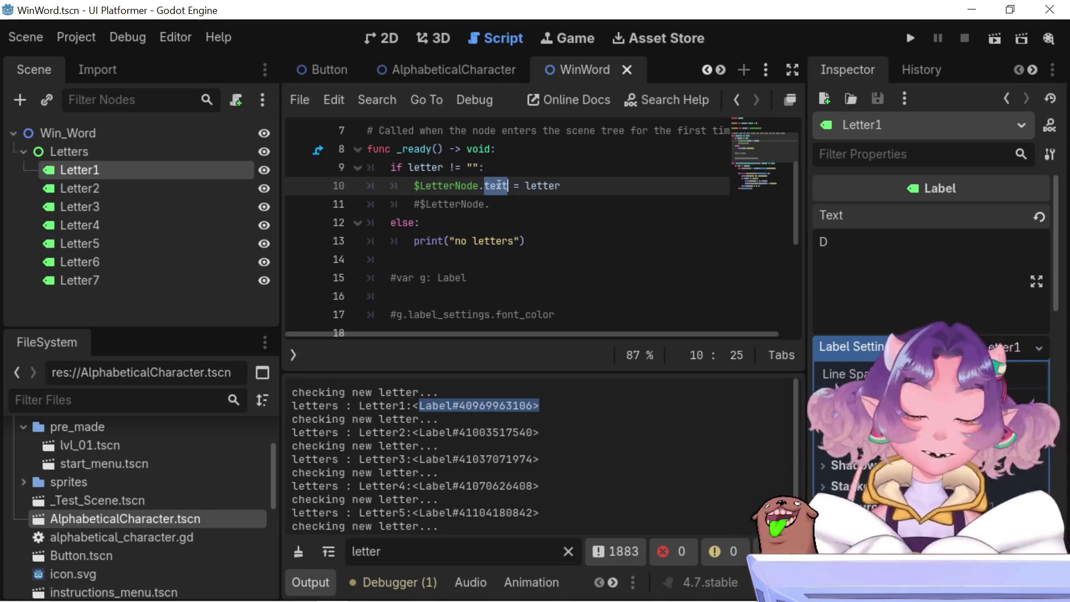
scroll(499, 186, "up", 3)
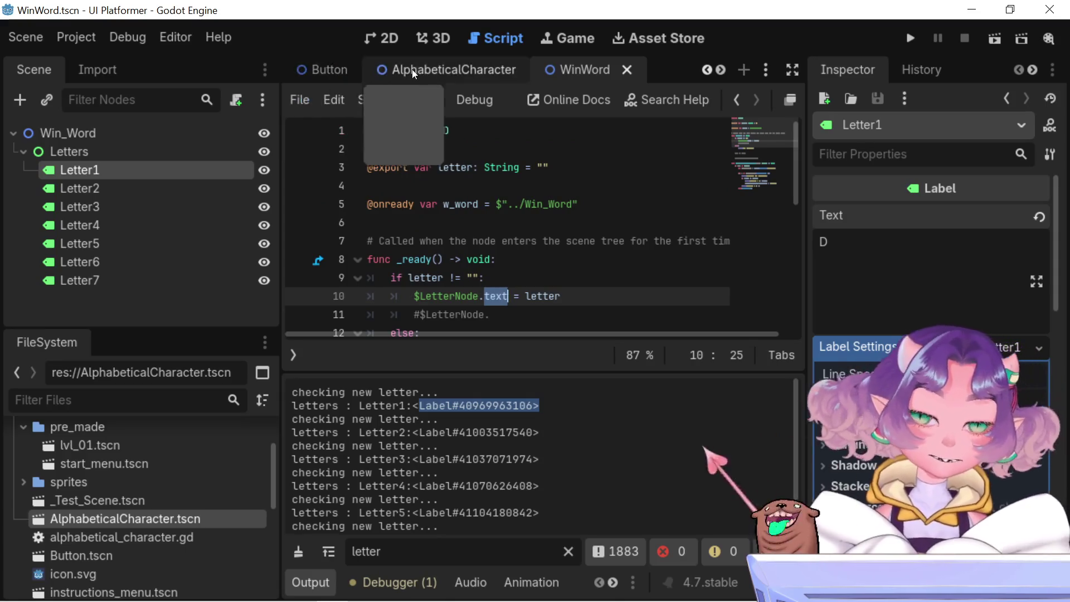
Compare the AlphabeticalCharacter and WinWord scenes by switching between their tabs
scroll(345, 70, "up", 2)
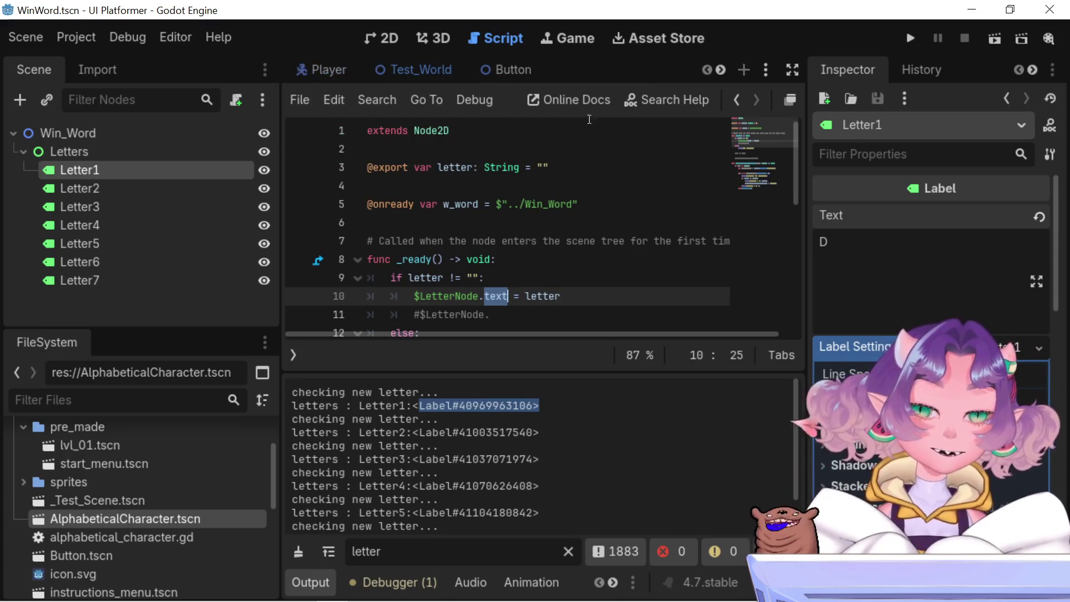
mouse_move(399, 67)
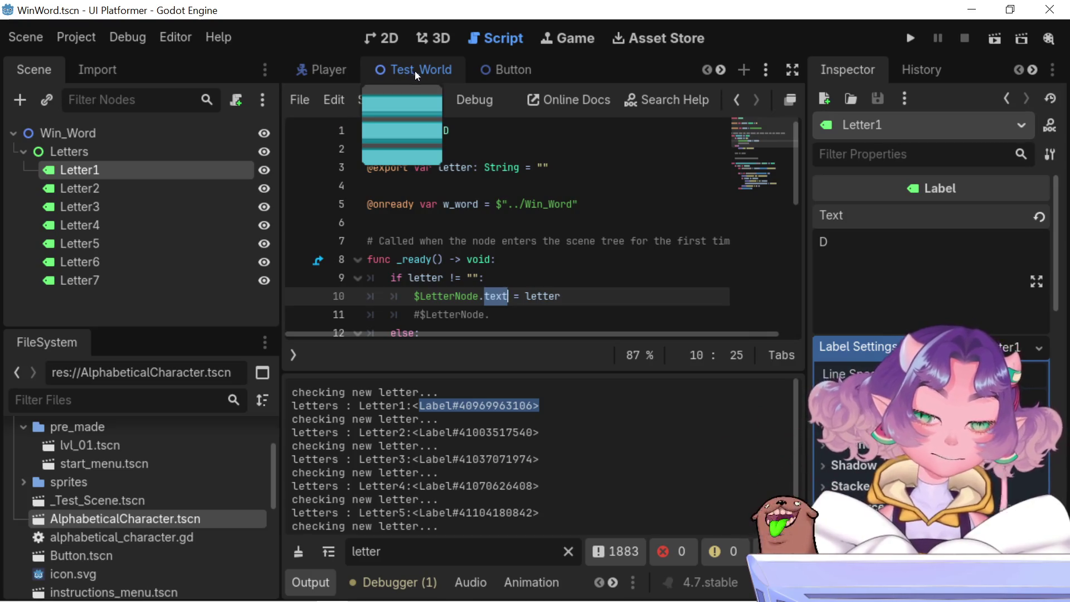
scroll(475, 71, "down", 1)
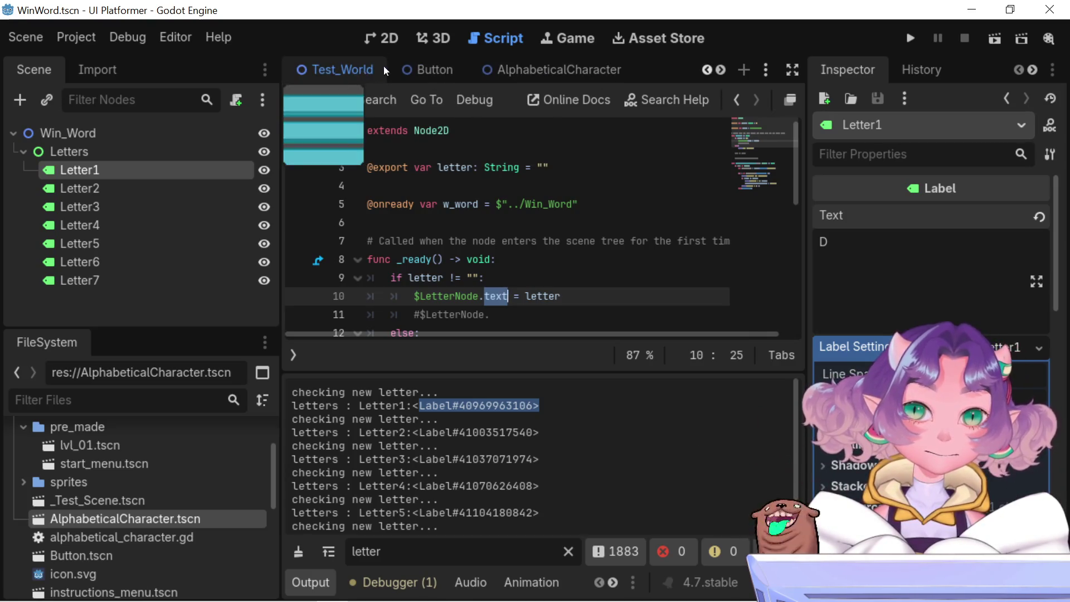
scroll(353, 70, "up", 1)
scroll(353, 70, "down", 3)
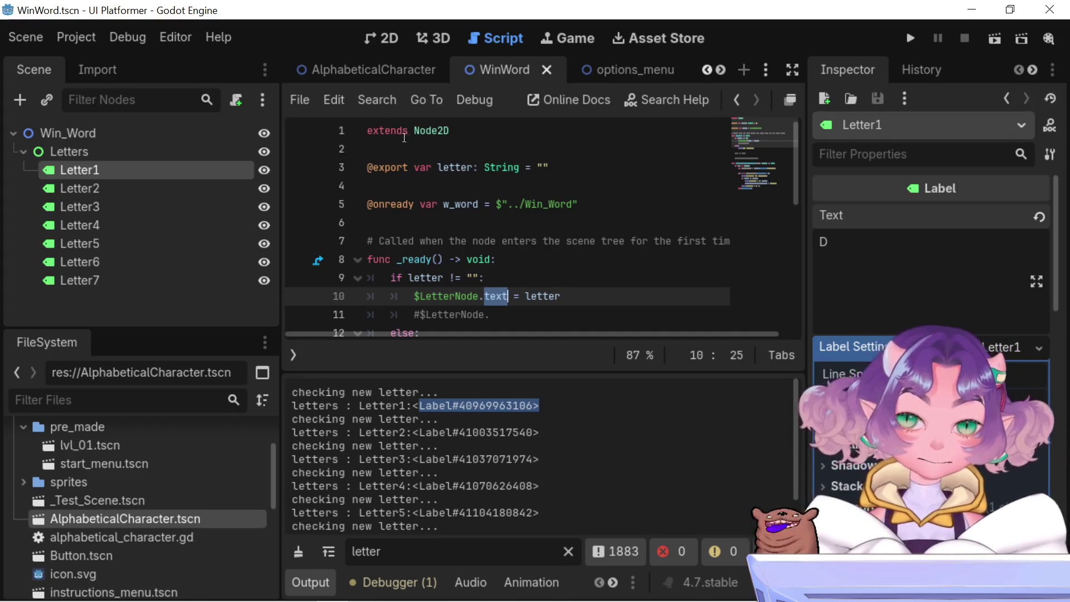
left_click(366, 77)
left_click(508, 70)
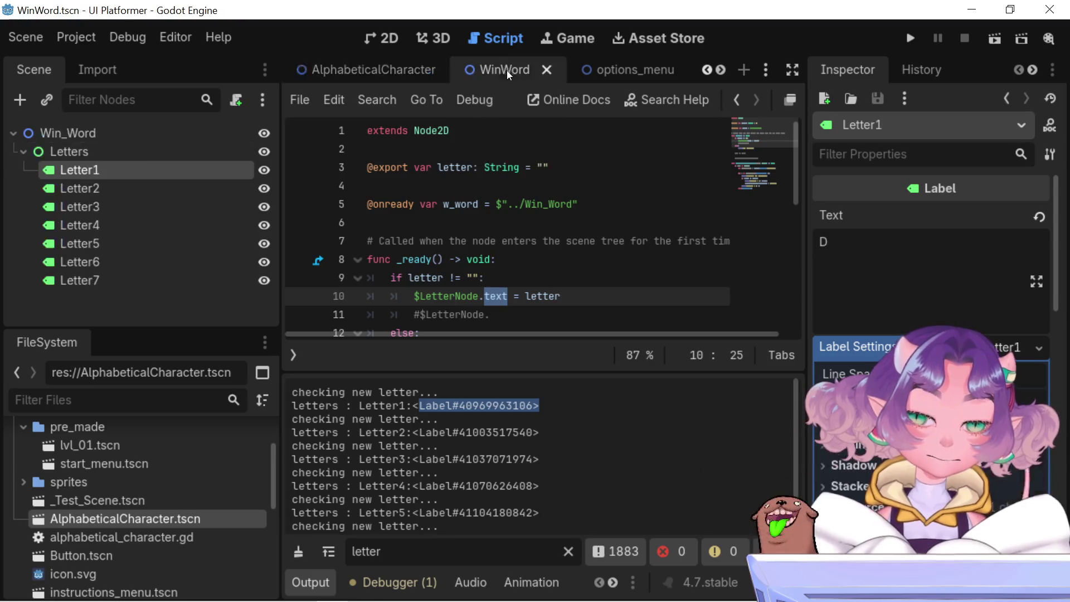
left_click(382, 74)
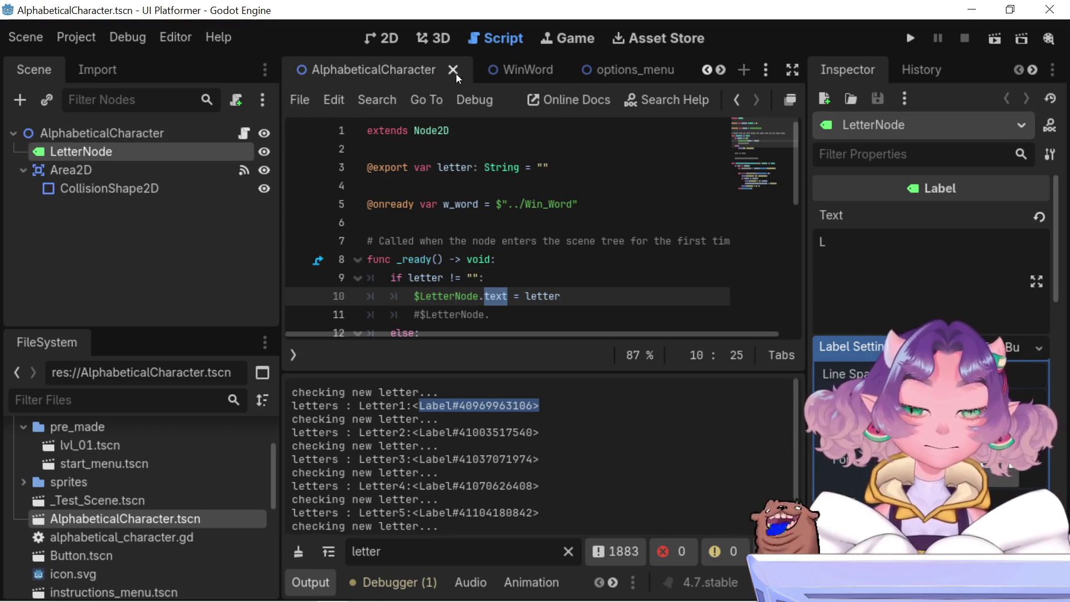
left_click(513, 71)
Recheck the AlphabeticalCharacter scene's LetterNode label, ending back on the WinWord scene
scroll(514, 196, "down", 6)
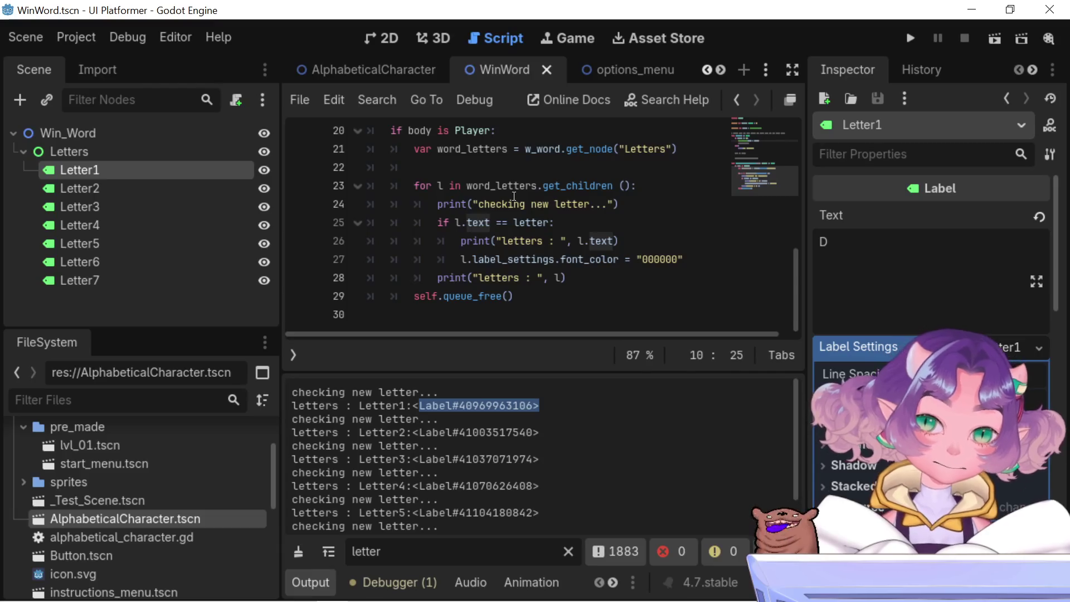
scroll(930, 279, "down", 10)
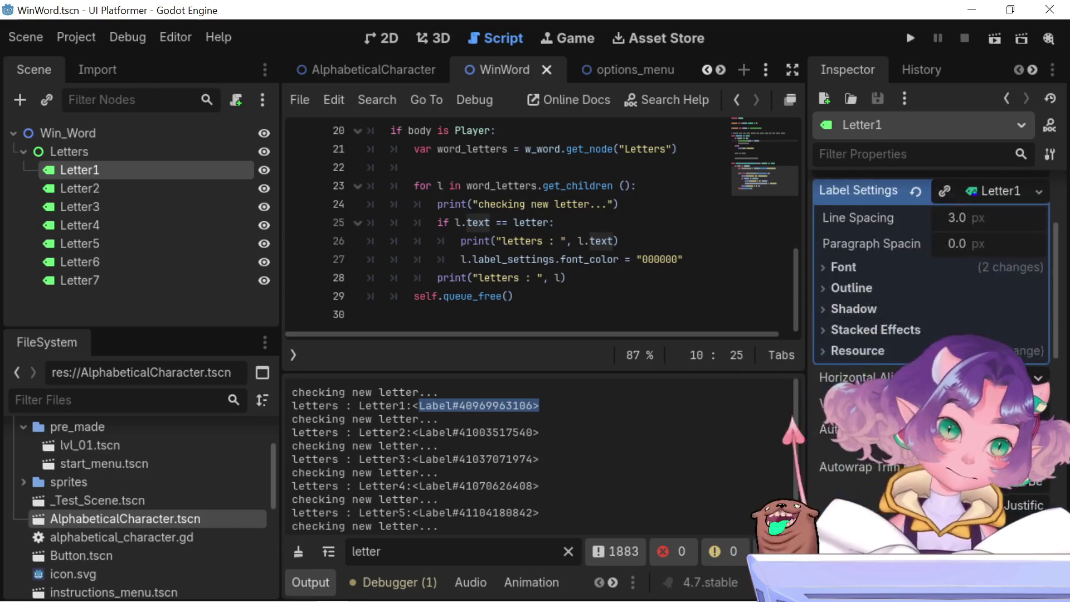
scroll(931, 278, "up", 10)
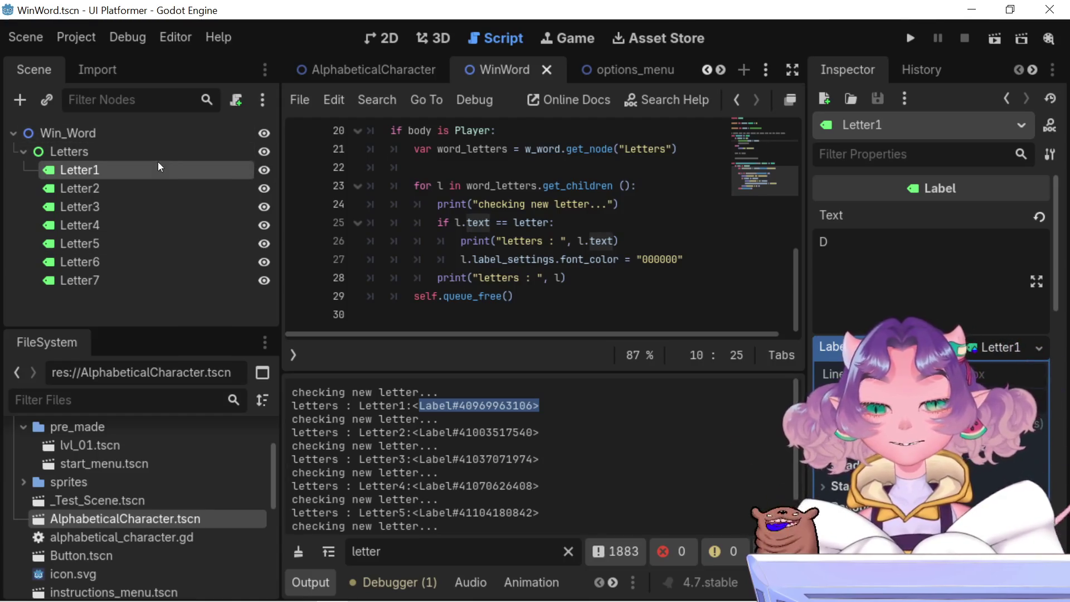
left_click(349, 79)
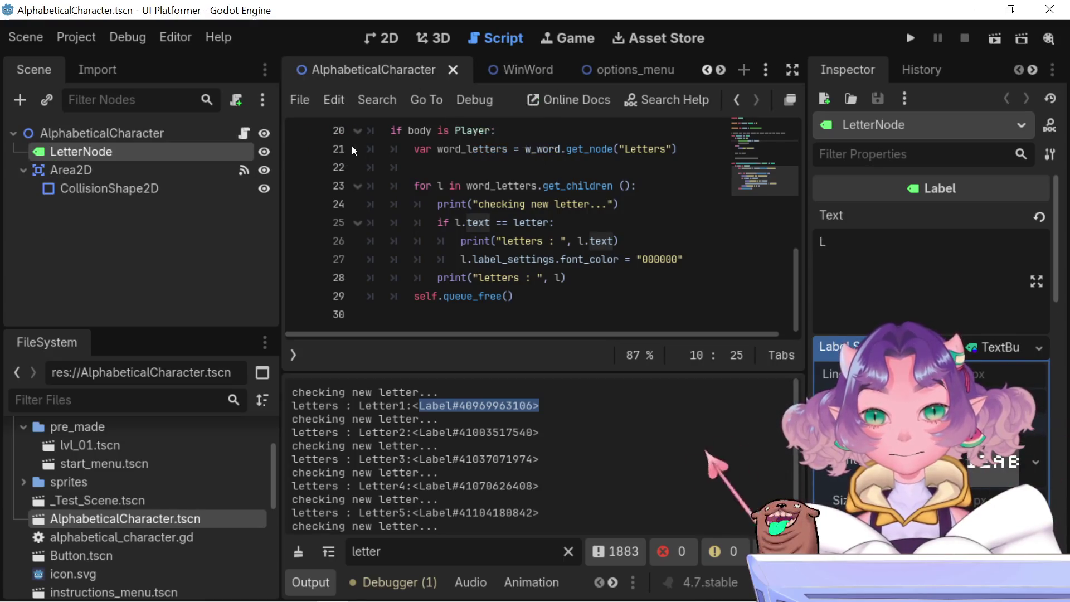
left_click(493, 73)
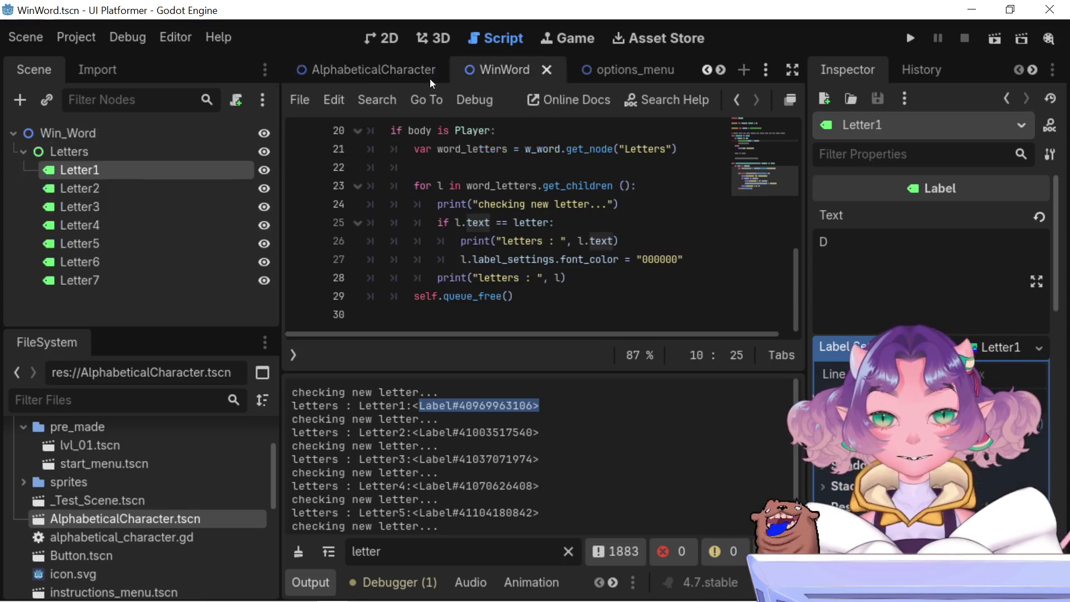
left_click(395, 75)
left_click(244, 136)
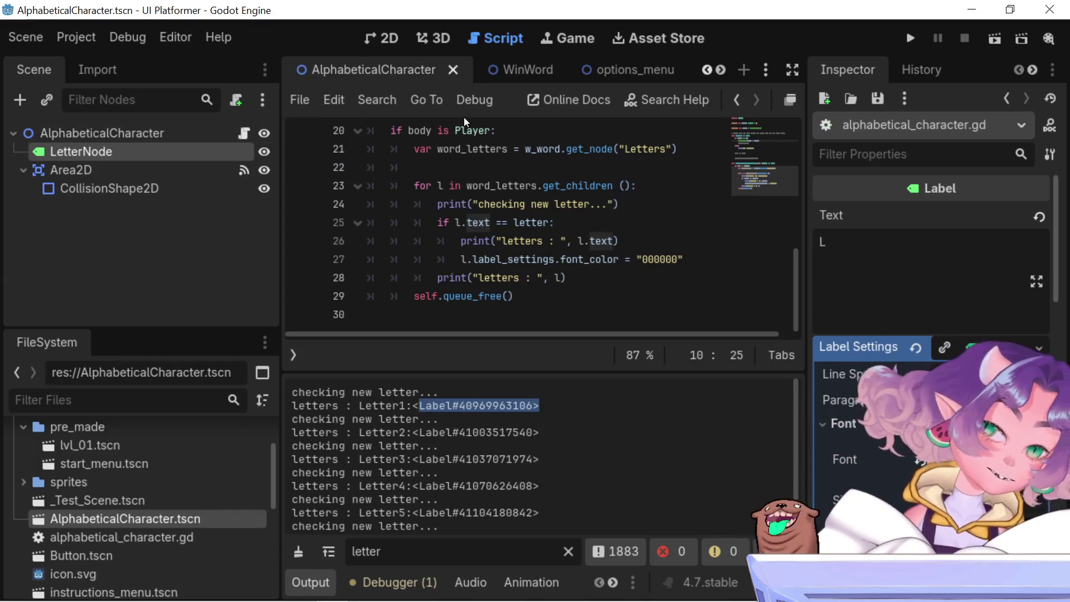
left_click(507, 71)
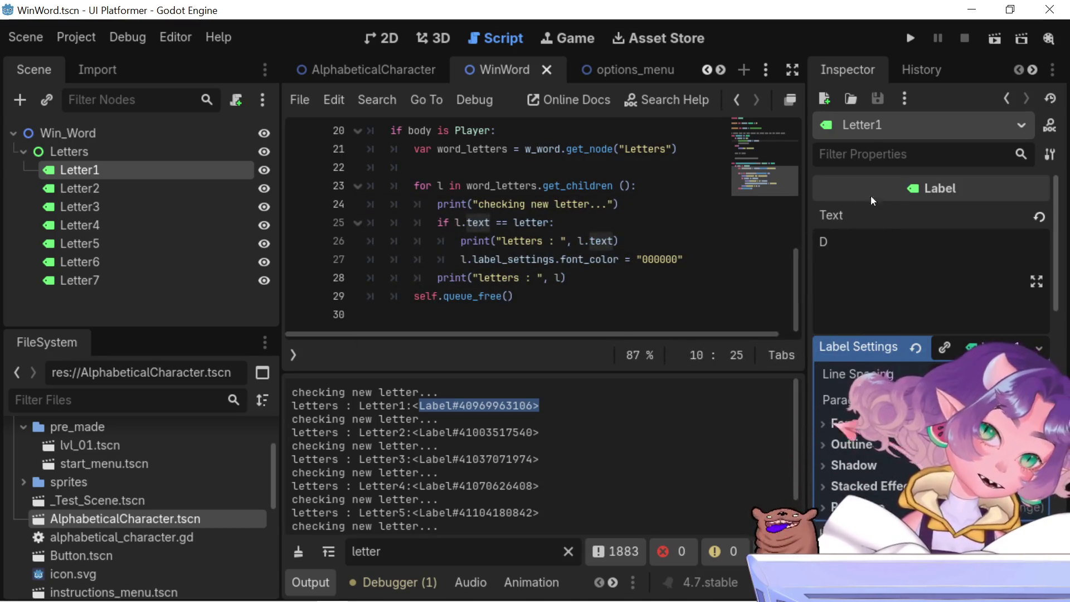
mouse_move(886, 194)
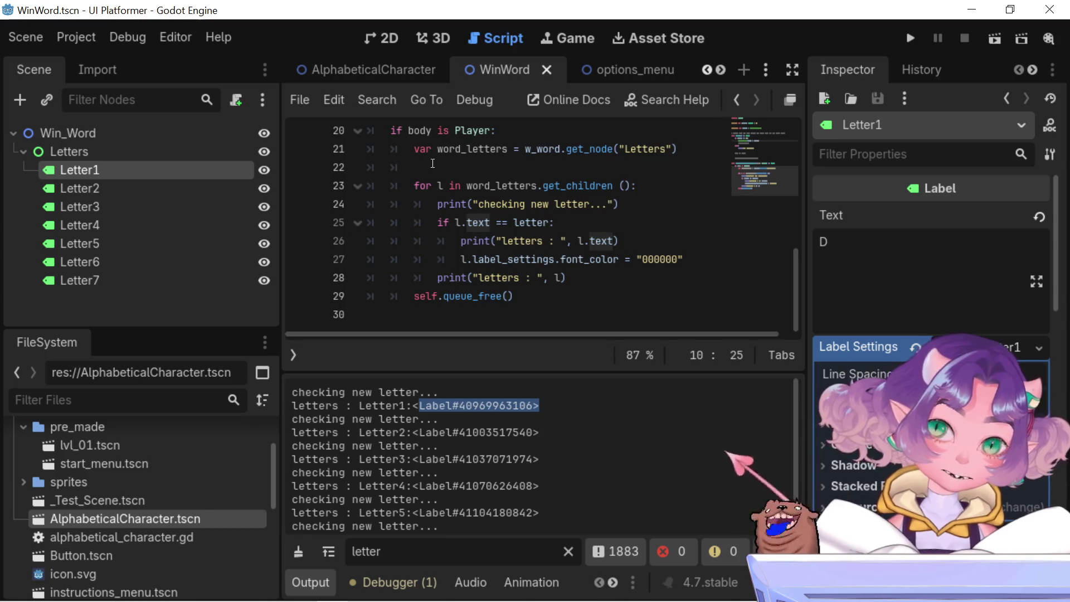
left_click(369, 79)
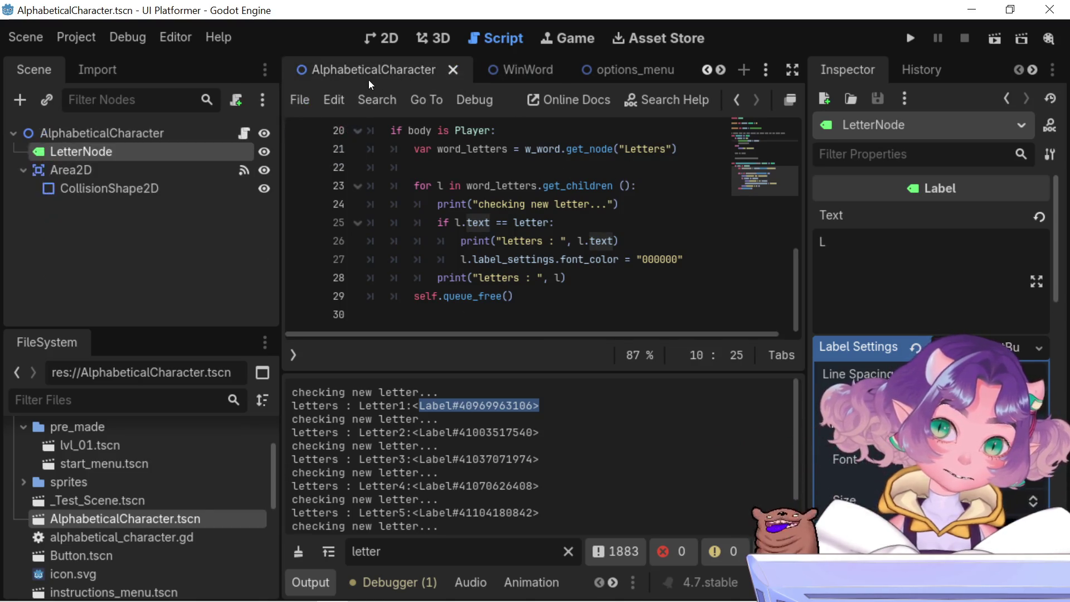
left_click(499, 71)
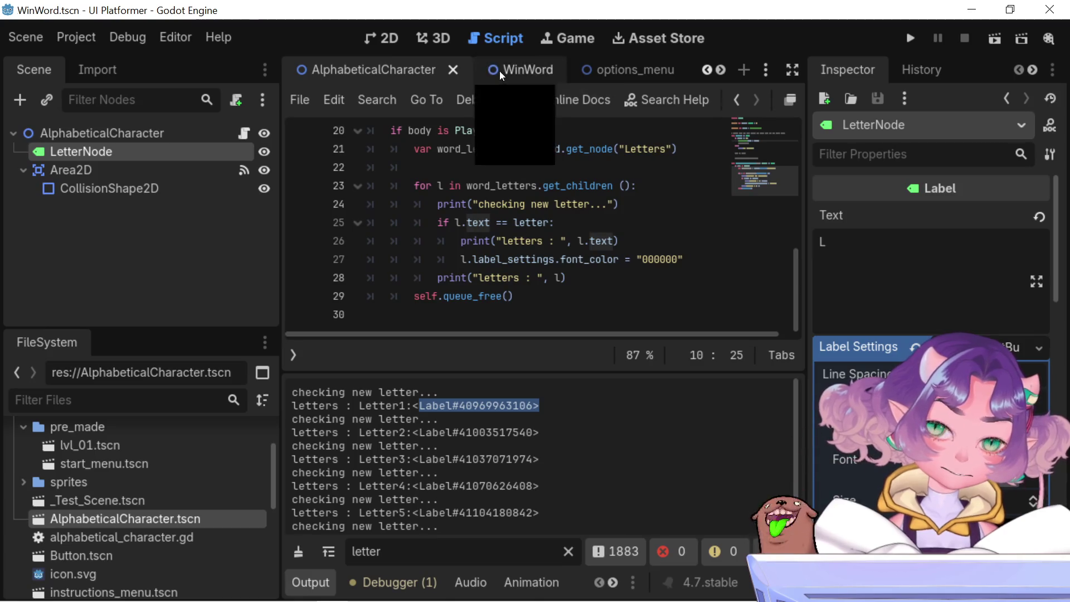
Delete the commented-out #$LetterNode. line from the _ready function
scroll(494, 194, "up", 6)
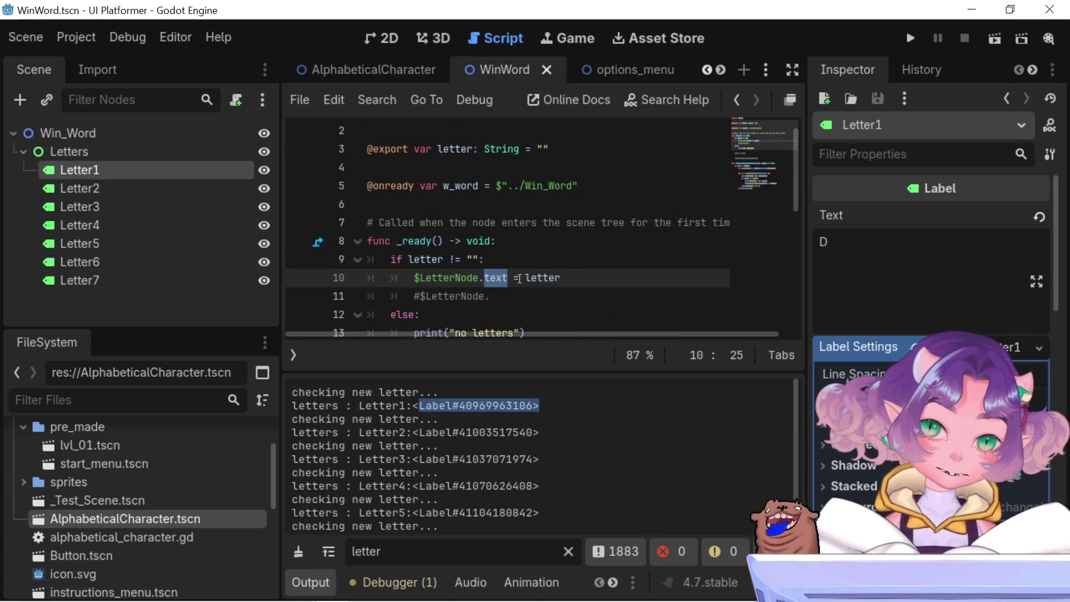
mouse_move(490, 296)
left_mouse_down()
mouse_move(390, 296)
mouse_move(312, 279)
mouse_move(283, 287)
left_mouse_up()
key("BackSpace")
key("BackSpace")
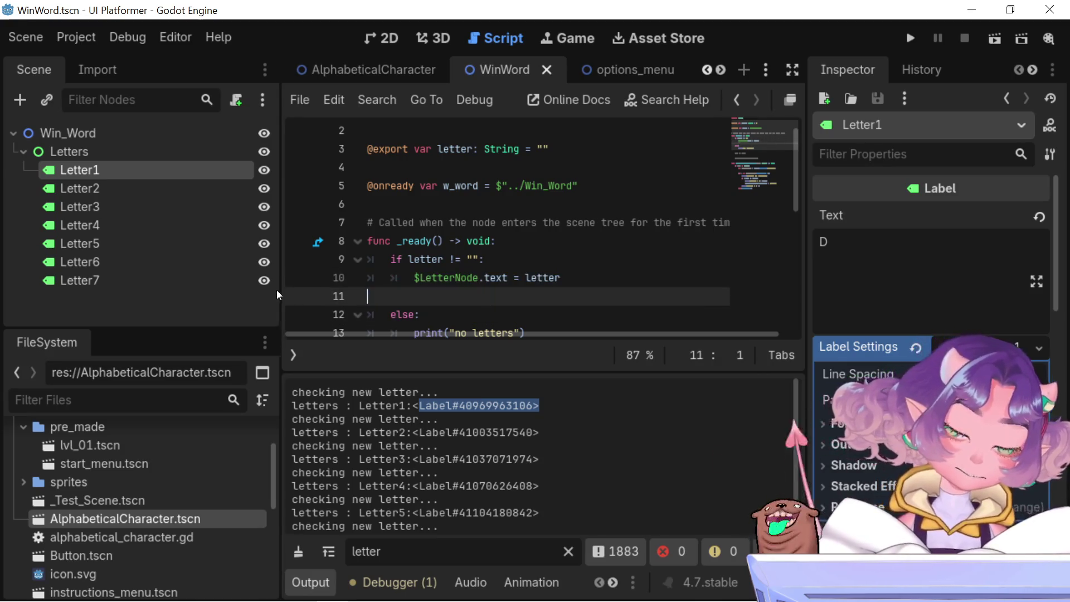
Start retyping the text property in line 24's l.text comparison
scroll(401, 267, "down", 6)
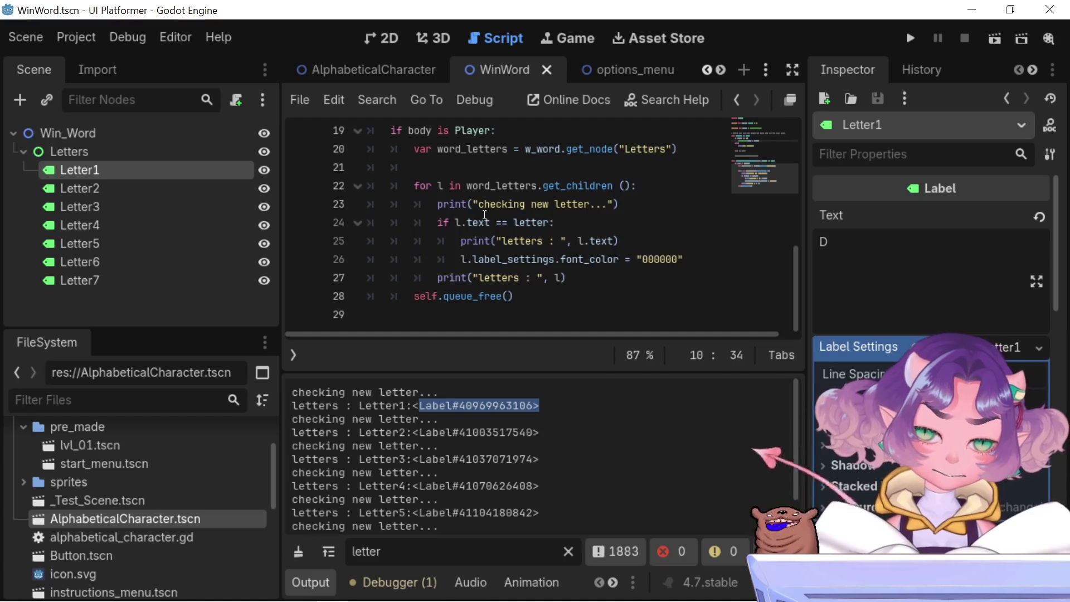
left_click(488, 216)
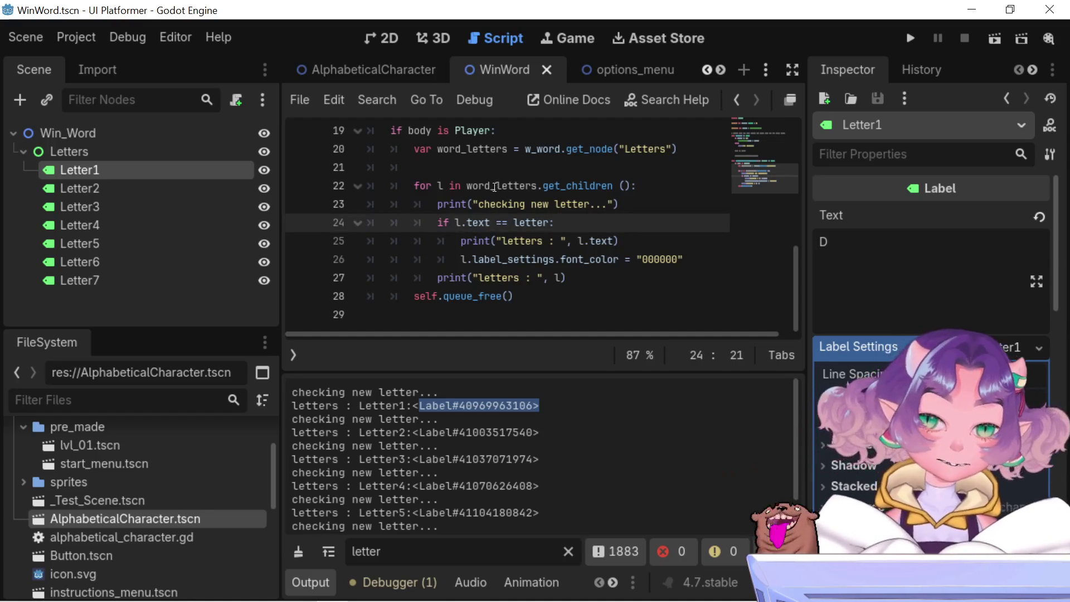
type(".")
key("BackSpace")
key("BackSpace")
key("BackSpace")
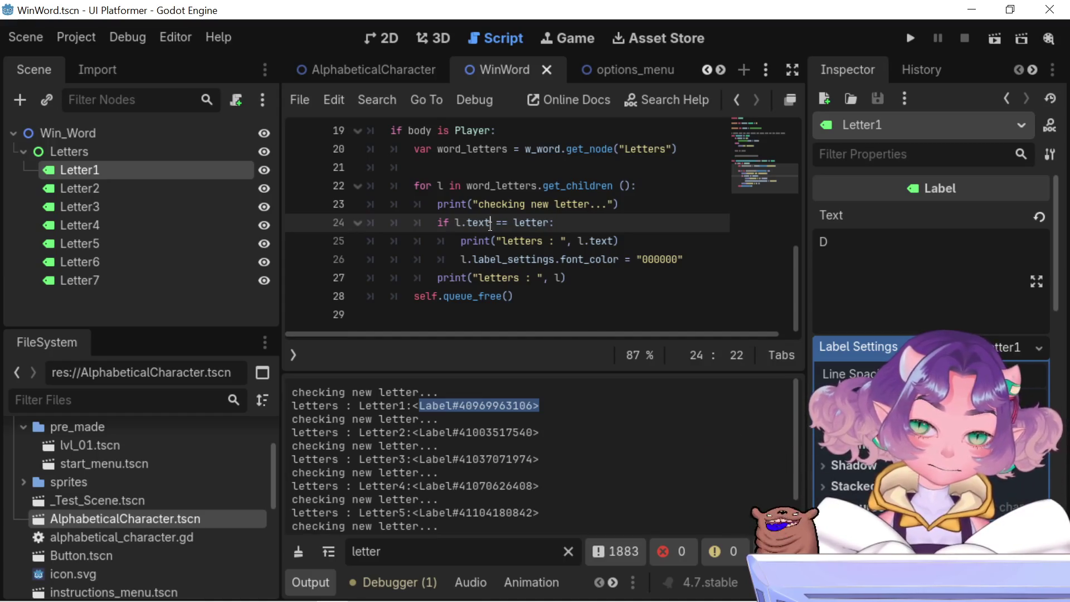
type("ex")
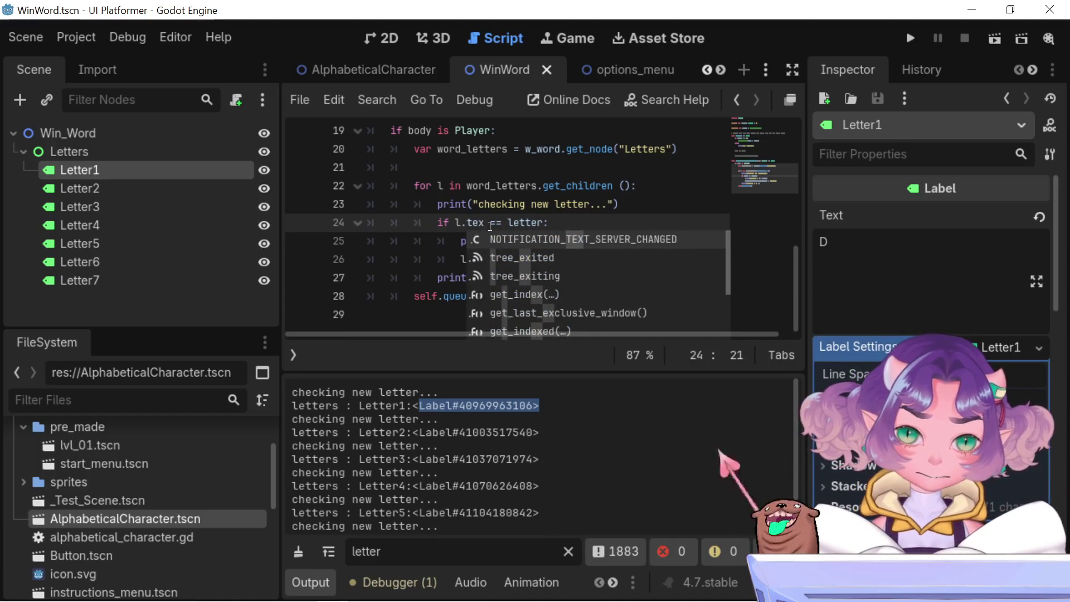
Enlarge the code area by dragging the Output splitter down
key("BackSpace")
key("BackSpace")
key("BackSpace")
type(".")
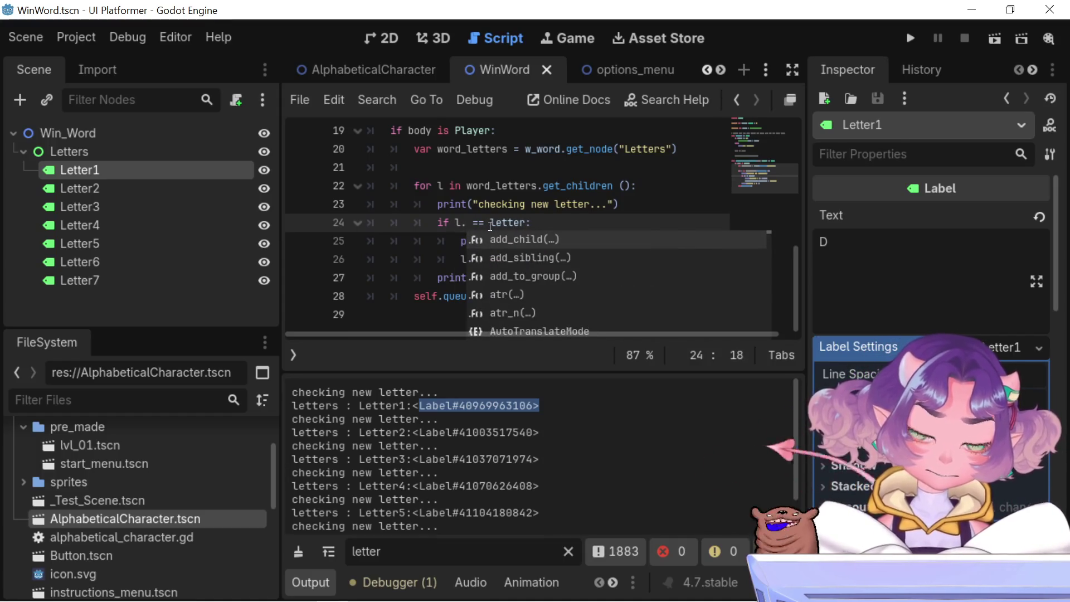
scroll(521, 277, "down", 1)
scroll(474, 223, "up", 2)
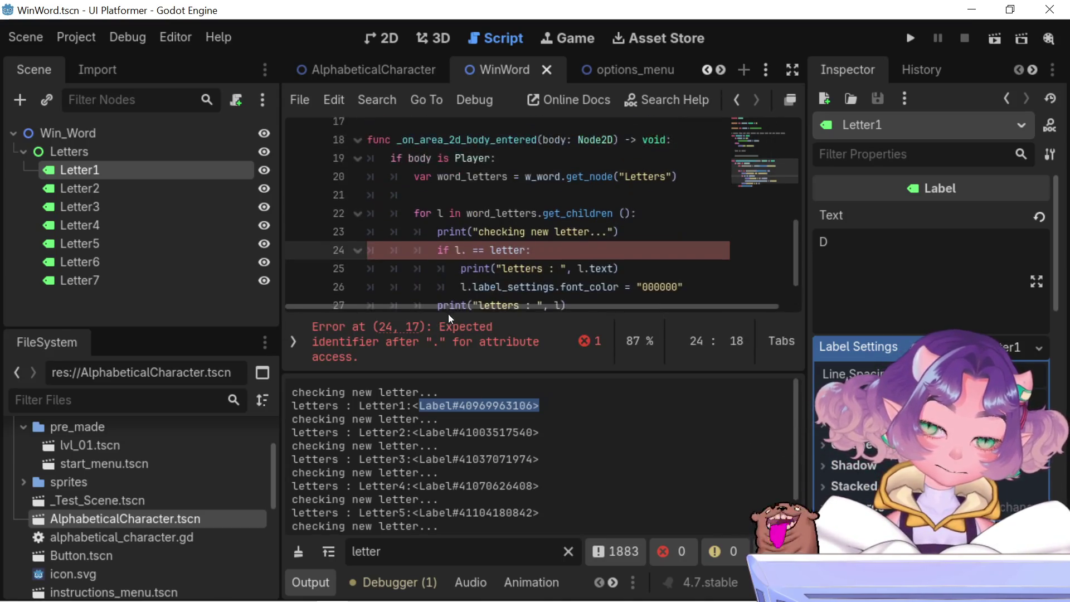
scroll(473, 190, "down", 2)
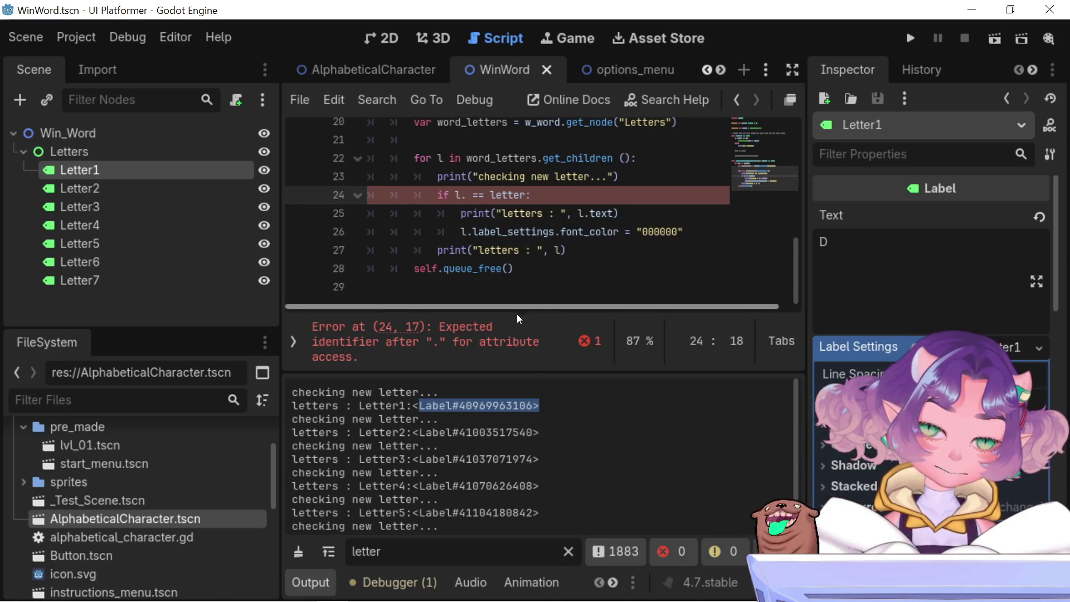
left_click_drag(531, 374, 532, 484)
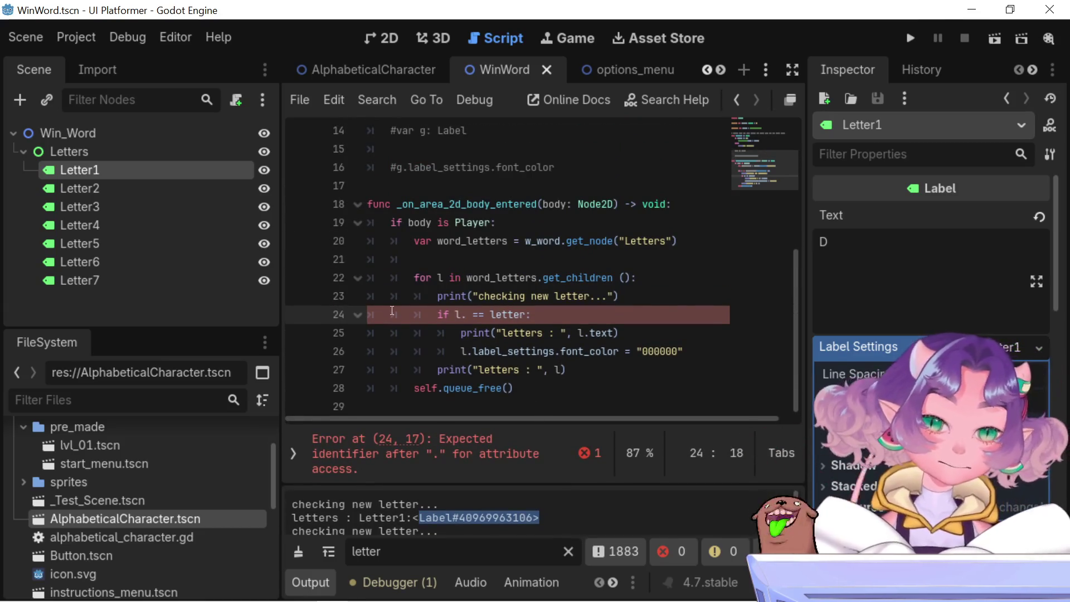
Retype the property after l. on line 24, replacing the mistyped 'letter' with t
type("letter")
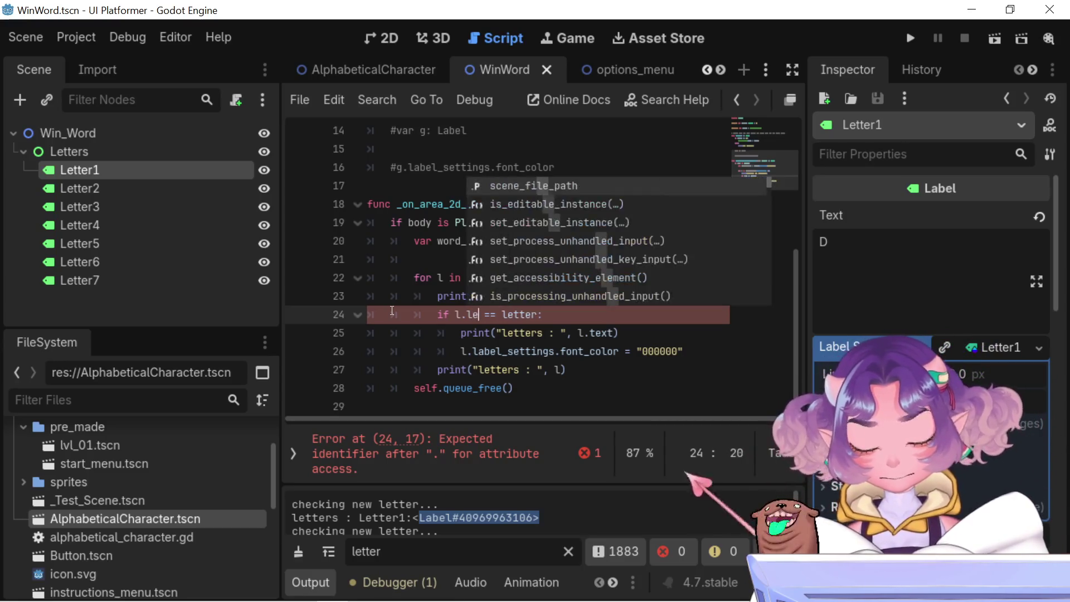
key("ctrl+shift+Left")
key("BackSpace")
type("t")
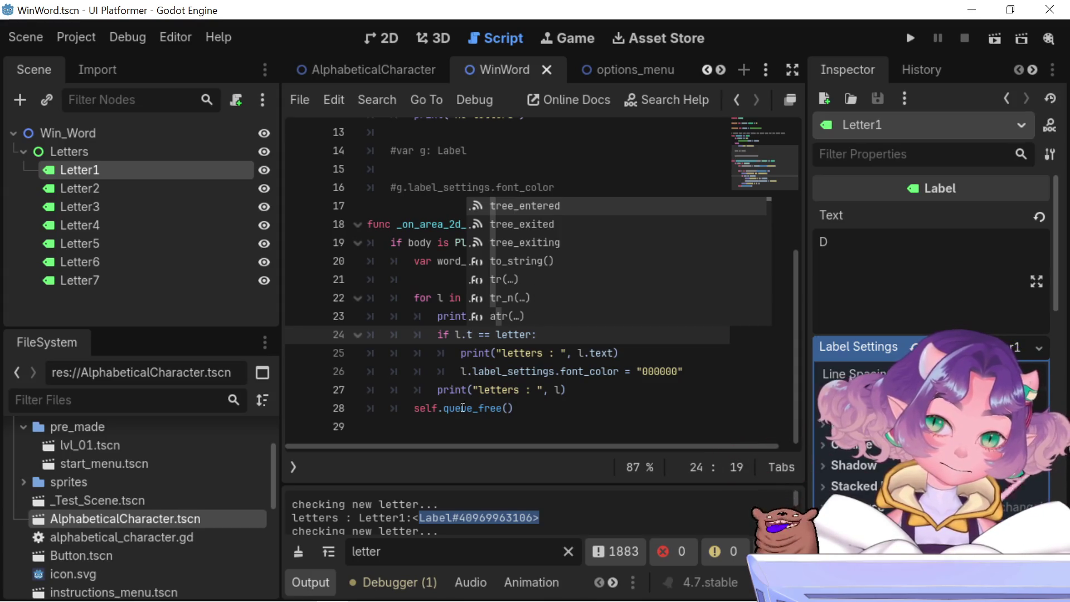
left_click(438, 297)
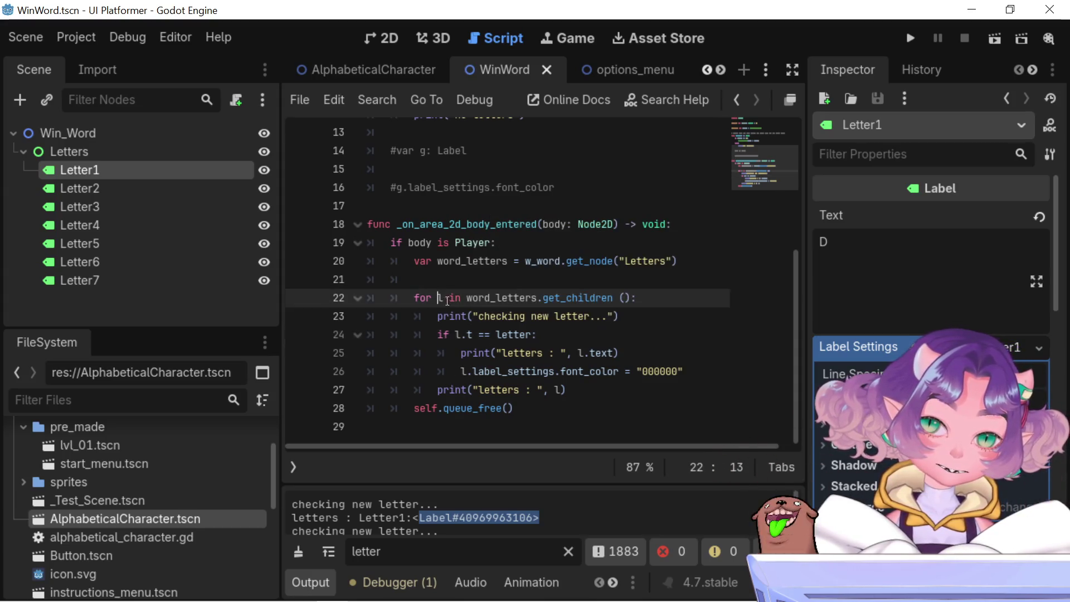
left_click(471, 334)
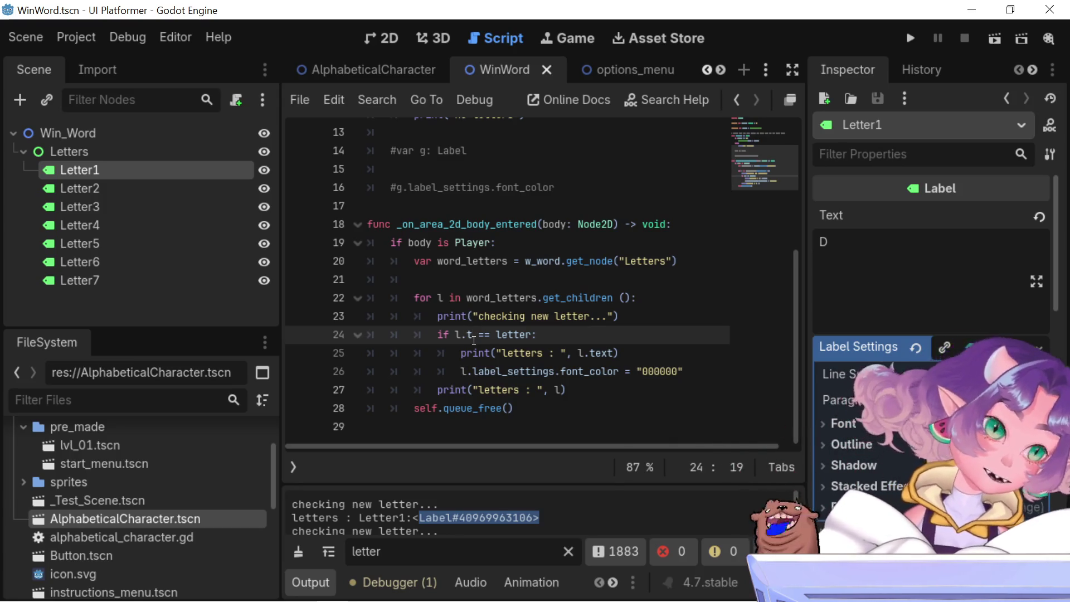
type("extex")
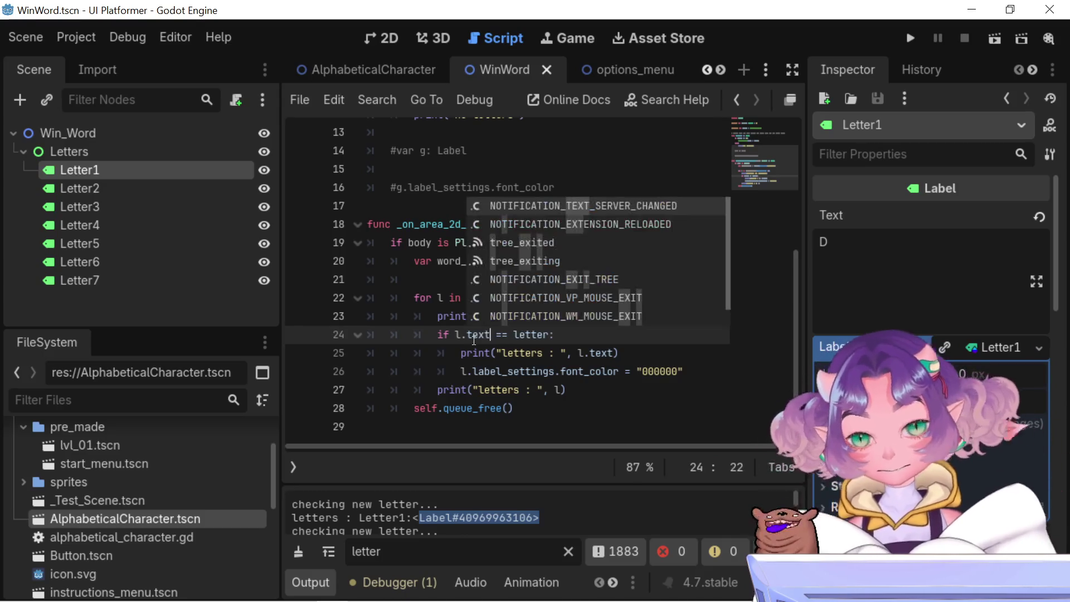
Delete the word text from line 24's comparison
scroll(584, 204, "down", 1)
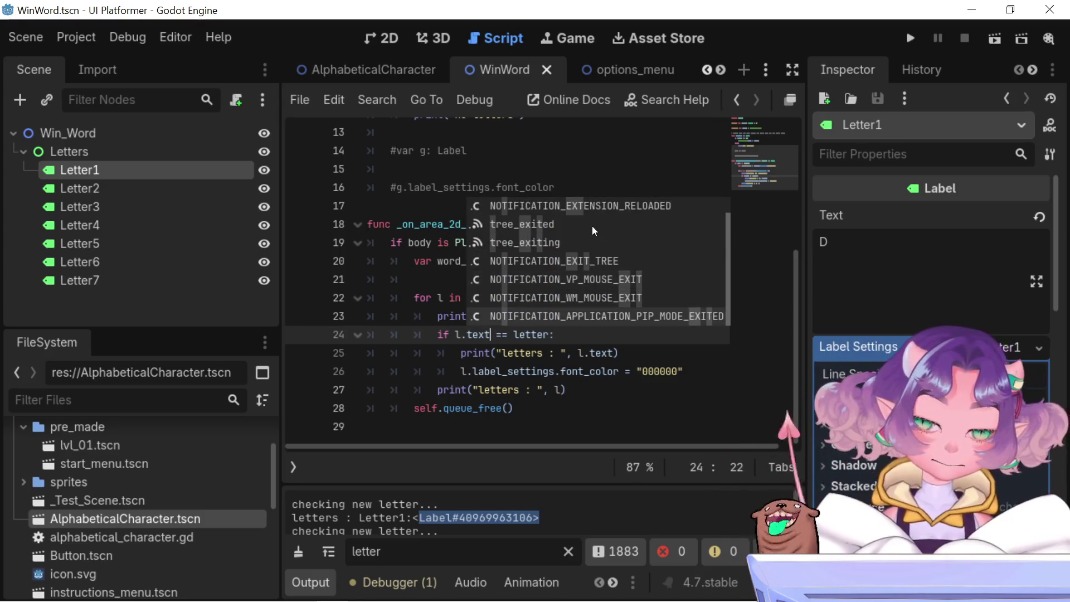
scroll(592, 225, "up", 1)
scroll(579, 282, "down", 1)
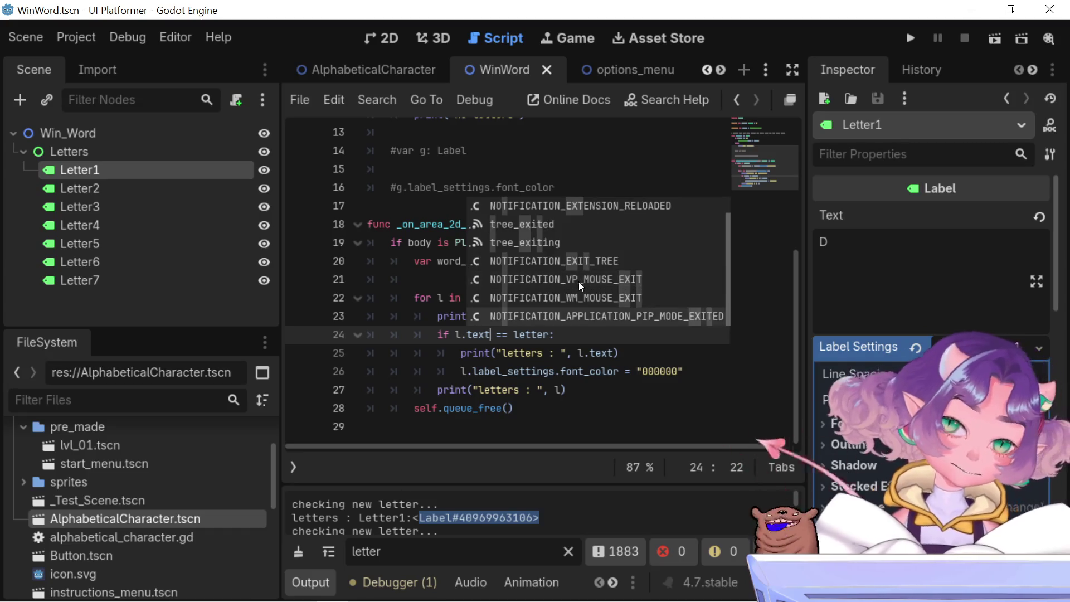
scroll(554, 305, "up", 1)
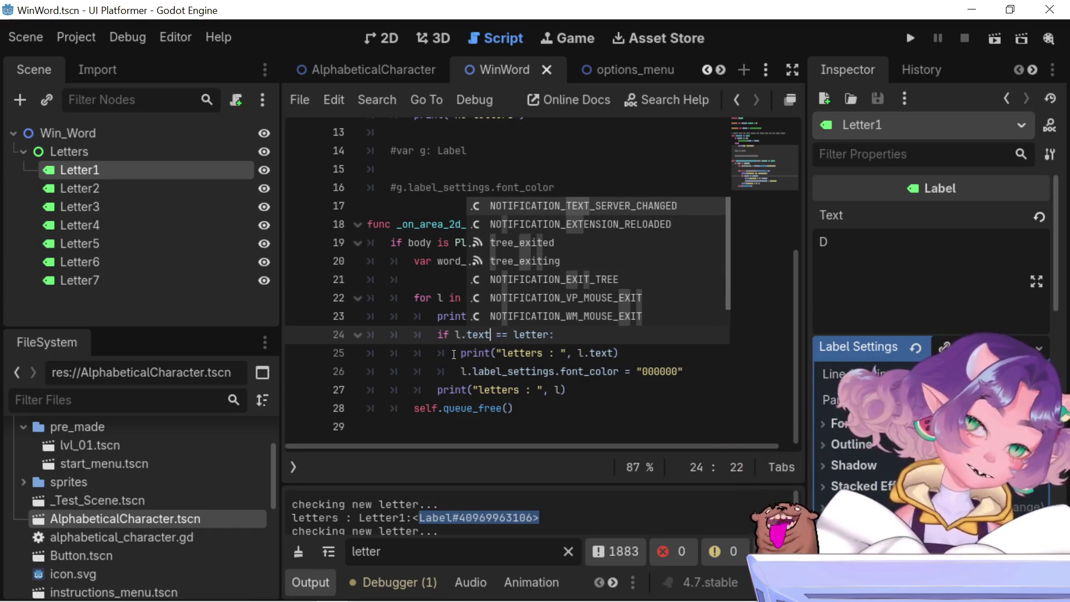
double_click(478, 335)
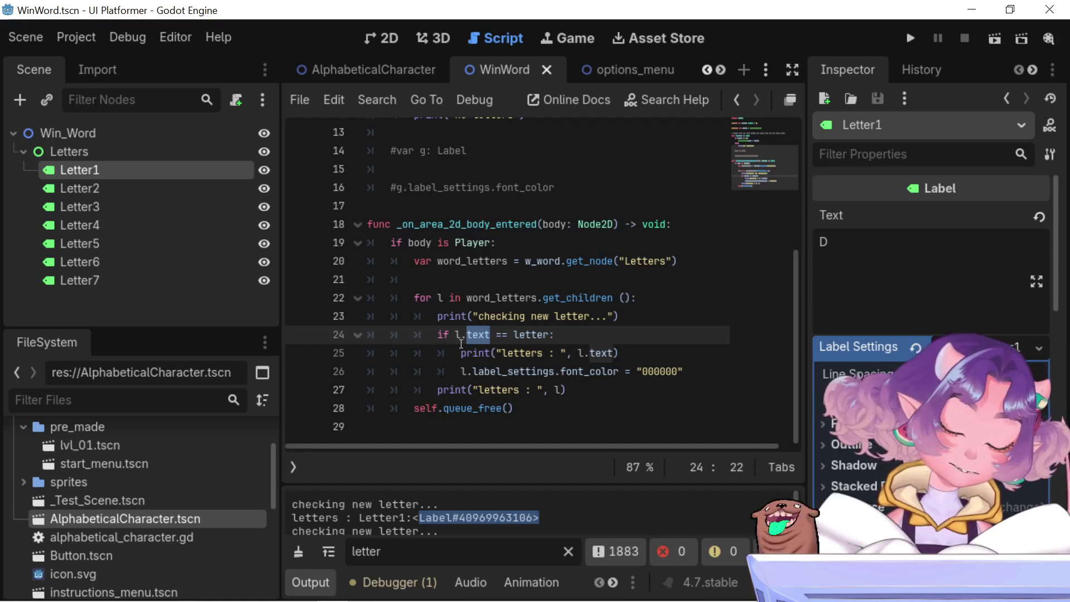
key("BackSpace")
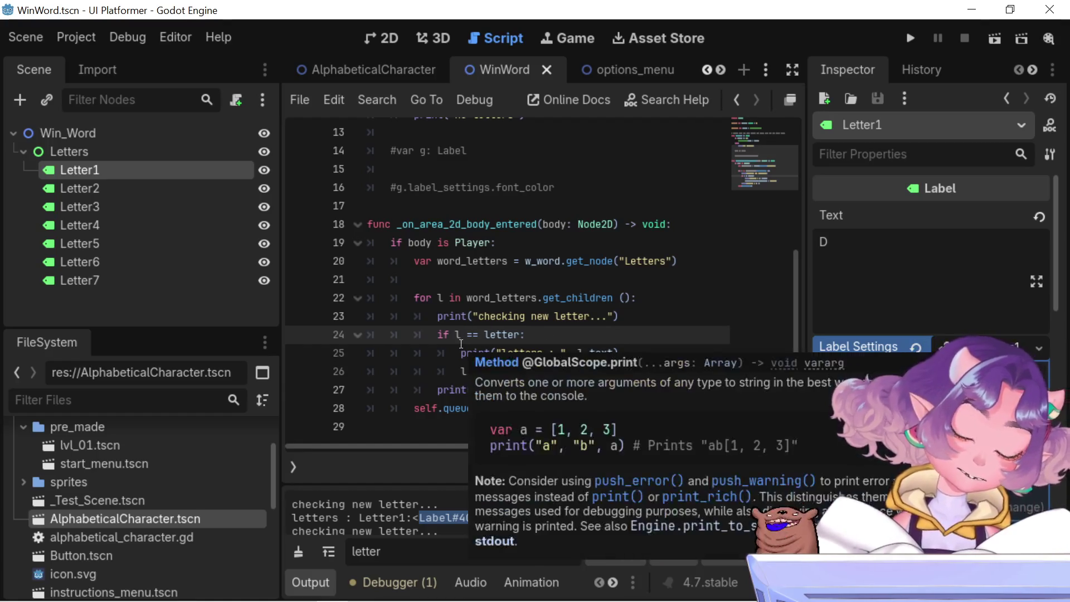
key("ctrl+space")
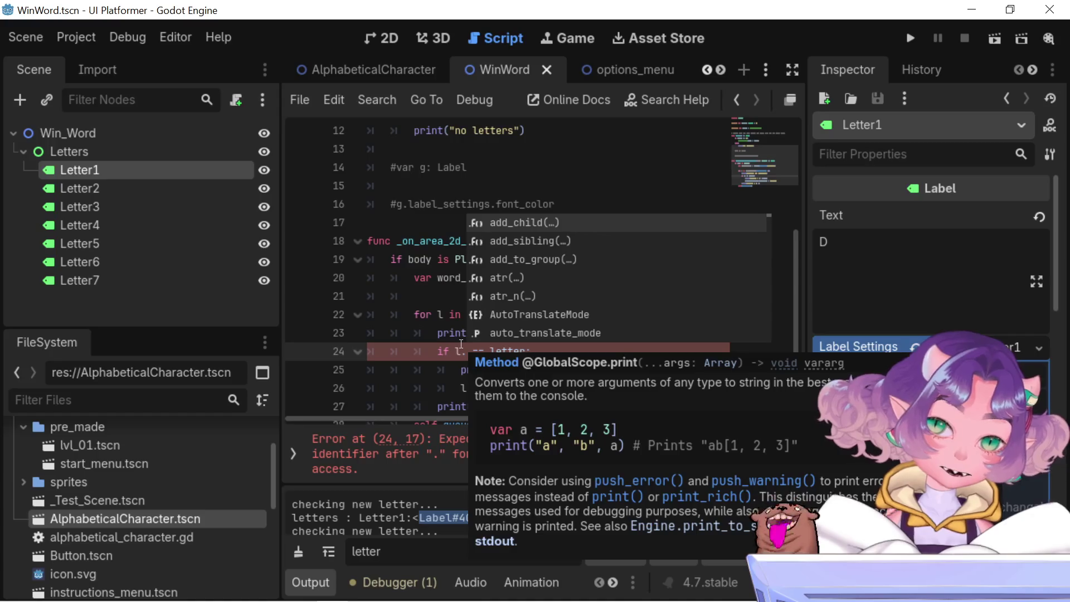
scroll(552, 279, "down", 15)
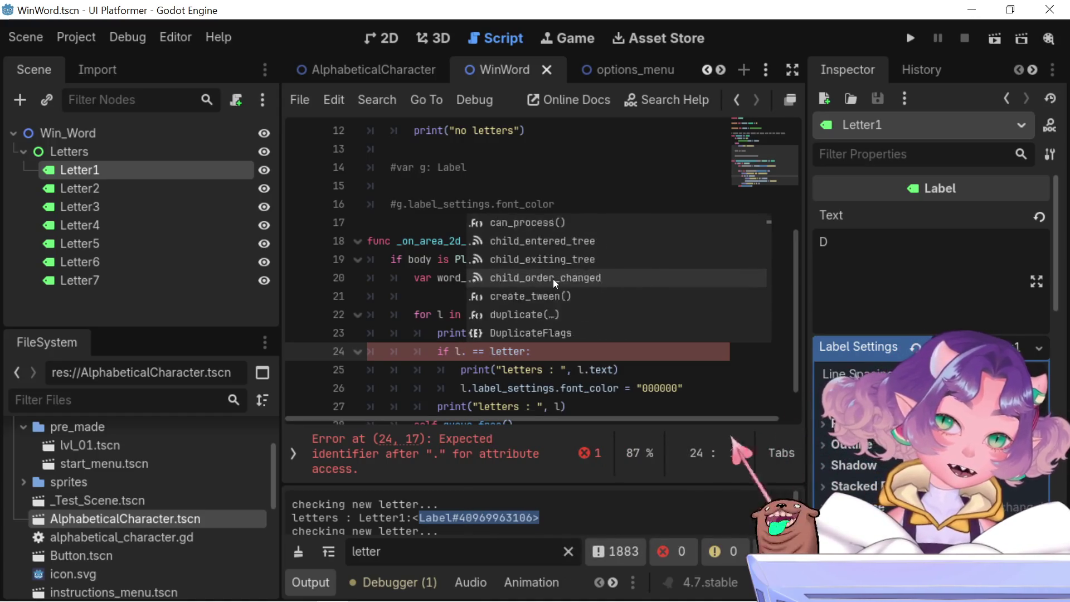
scroll(552, 286, "down", 12)
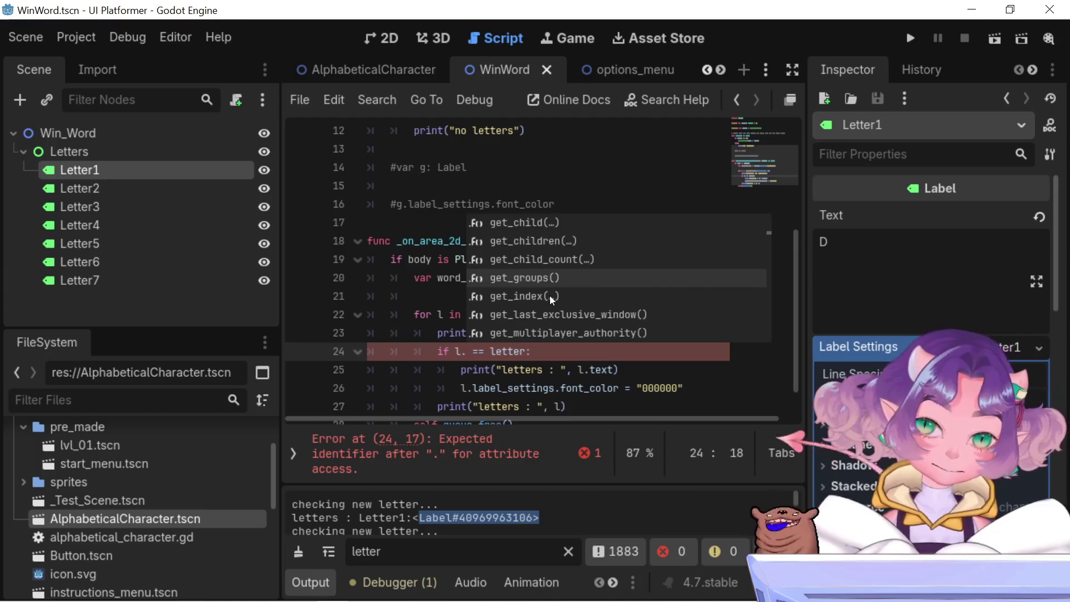
scroll(550, 315, "down", 5)
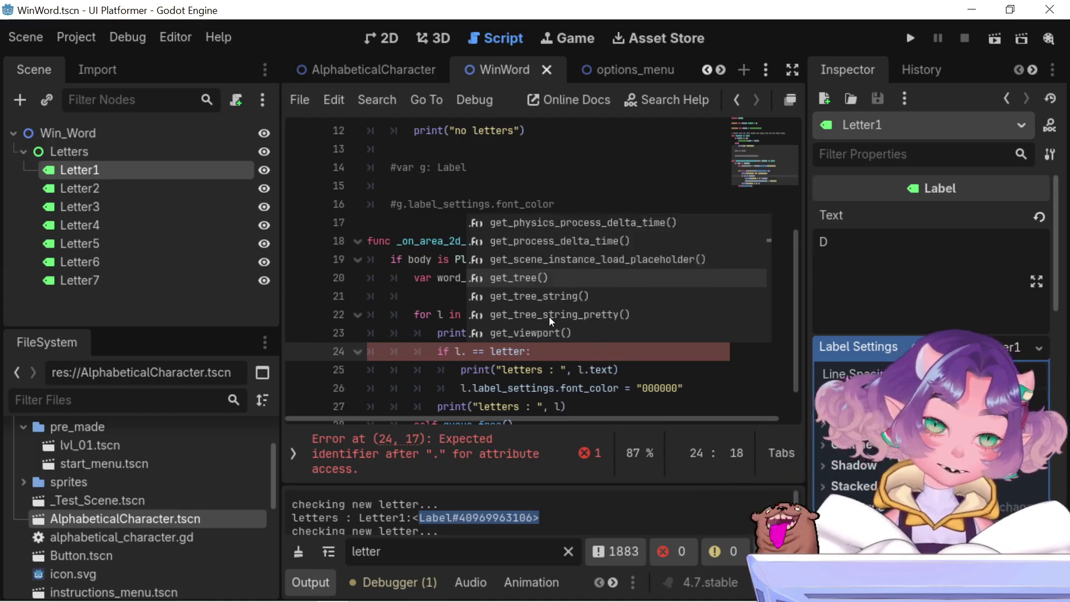
scroll(550, 317, "up", 18)
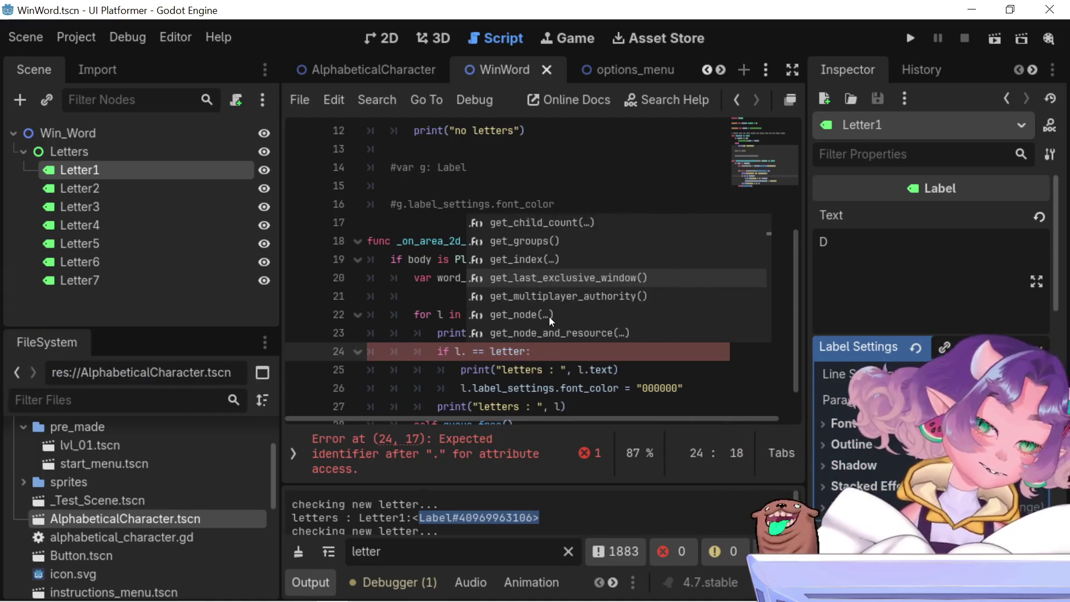
scroll(549, 316, "up", 8)
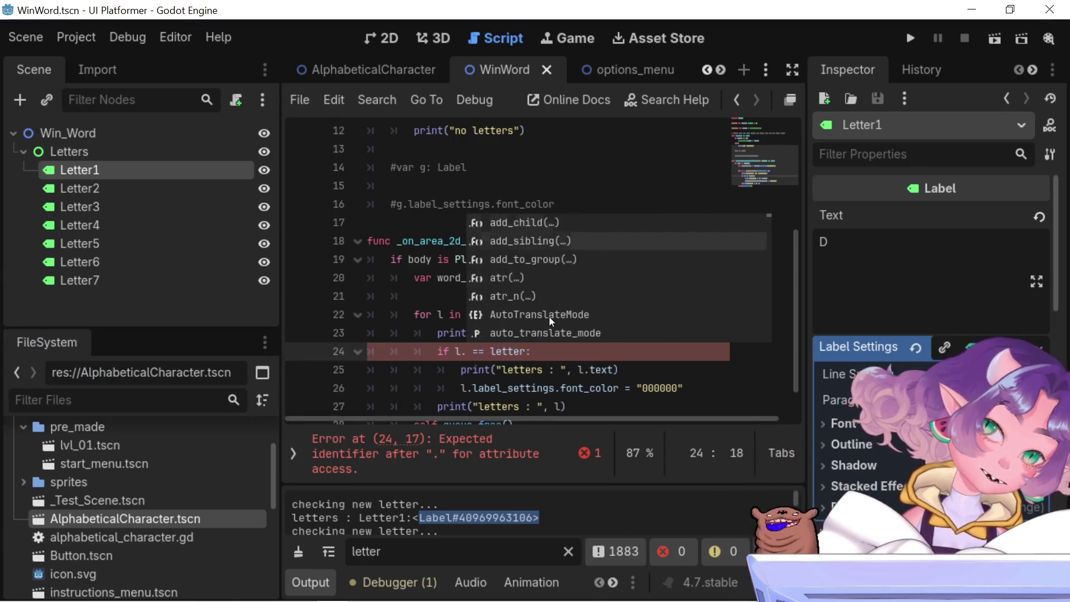
scroll(550, 316, "down", 1)
scroll(560, 319, "down", 10)
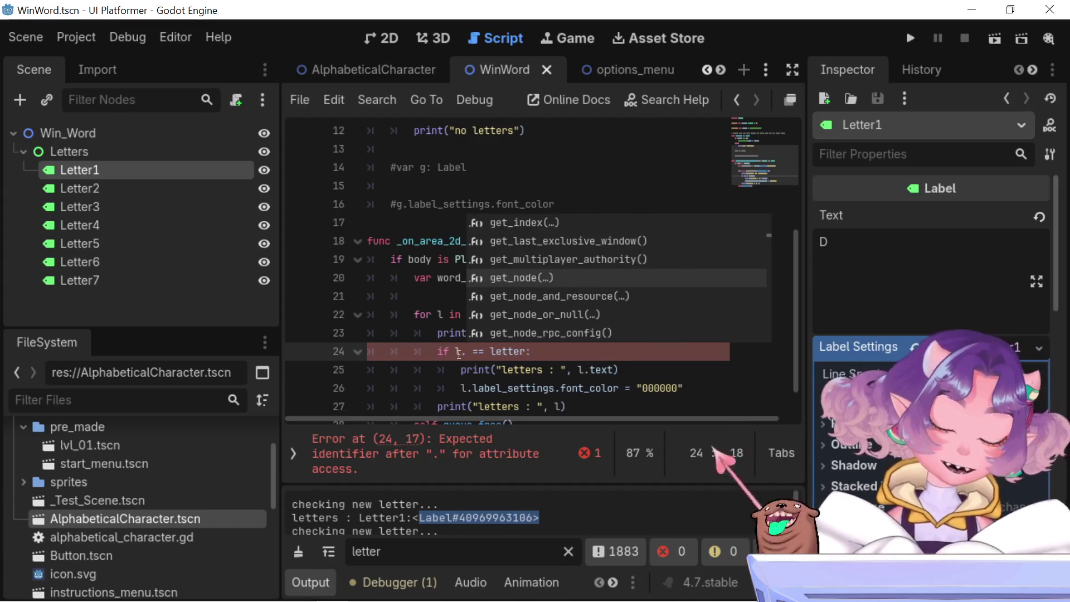
scroll(565, 240, "down", 4)
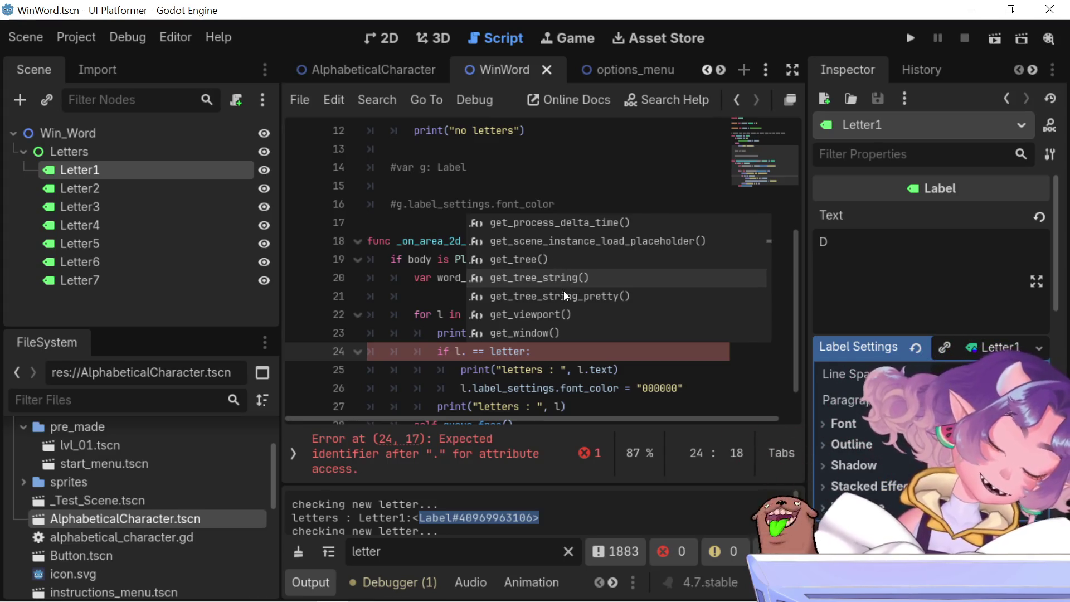
scroll(564, 290, "up", 20)
scroll(564, 292, "up", 20)
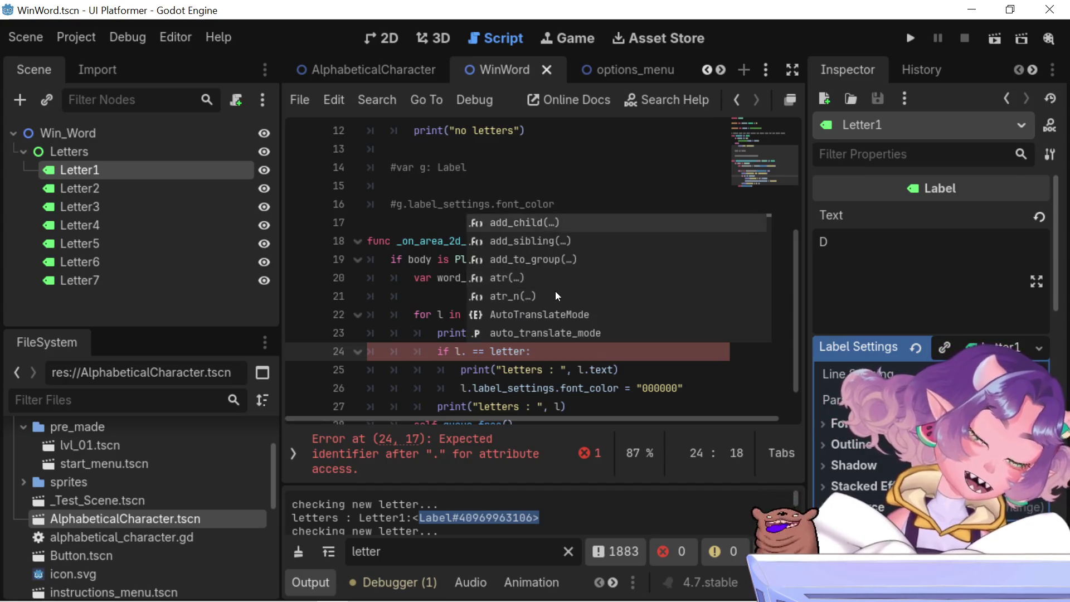
scroll(555, 272, "down", 2)
scroll(555, 272, "down", 20)
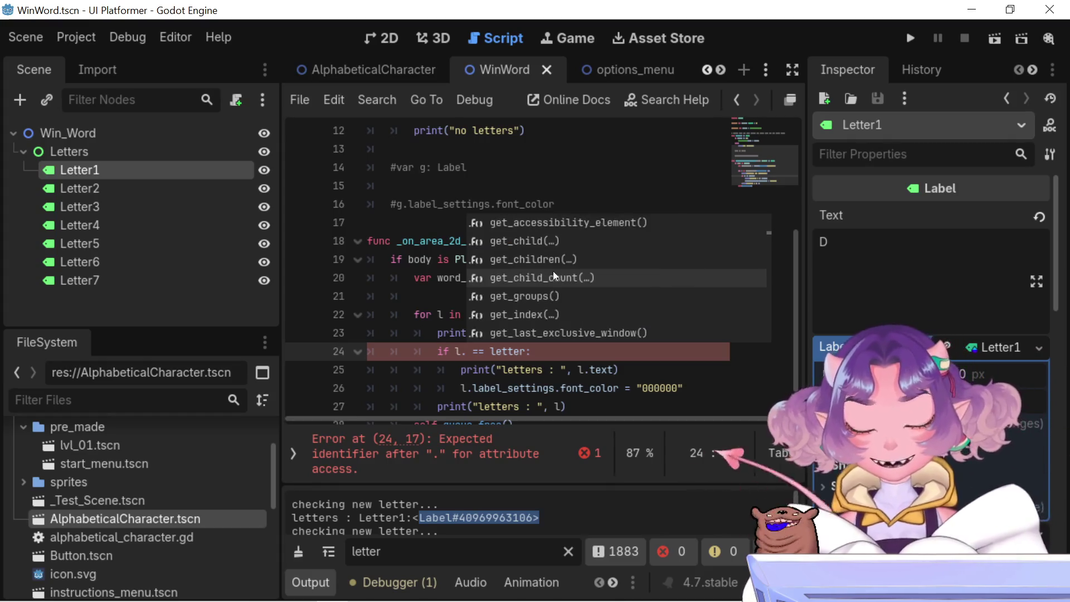
scroll(621, 329, "down", 3)
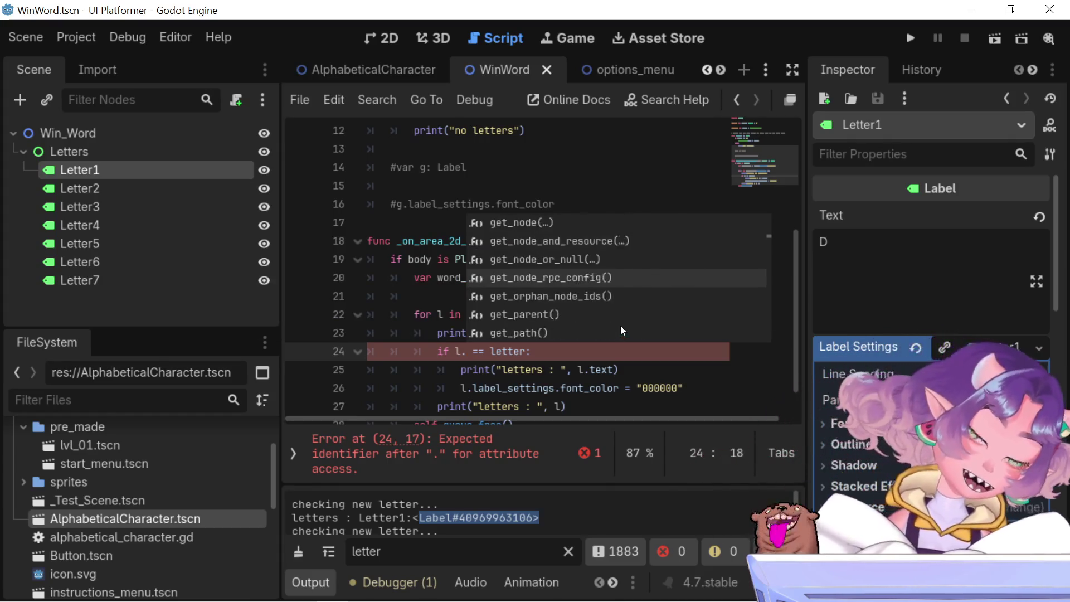
scroll(622, 331, "down", 3)
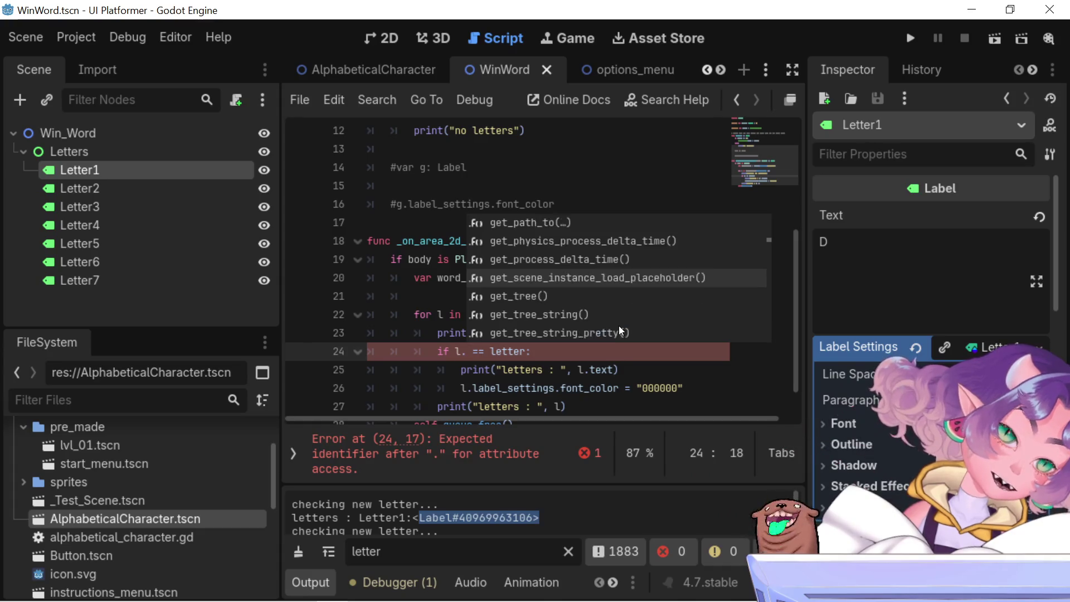
scroll(620, 329, "down", 5)
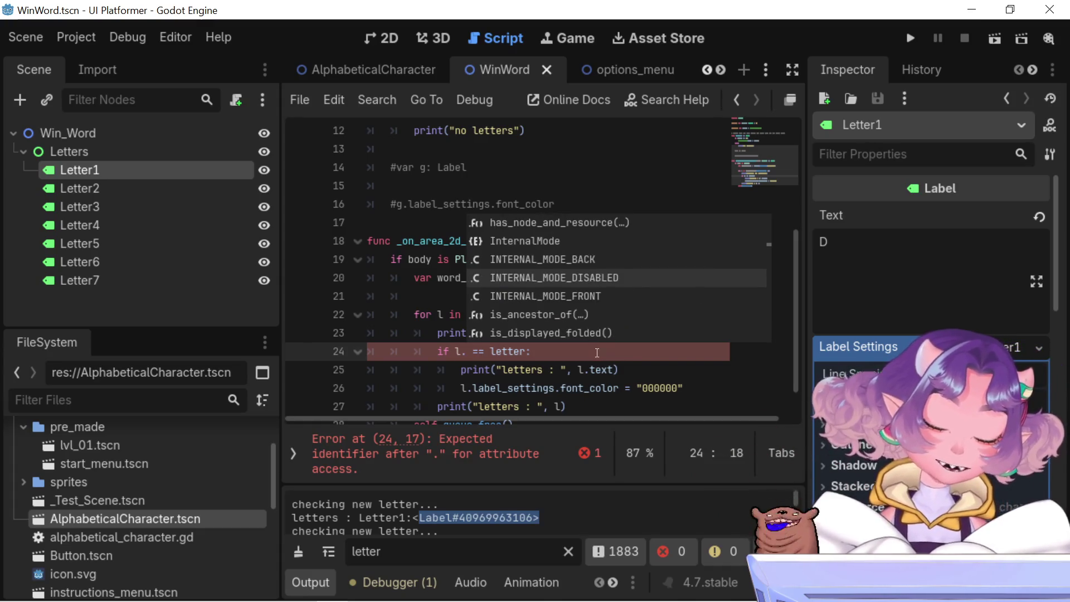
Add a to_string() call to line 24's comparison via autocomplete
type("to")
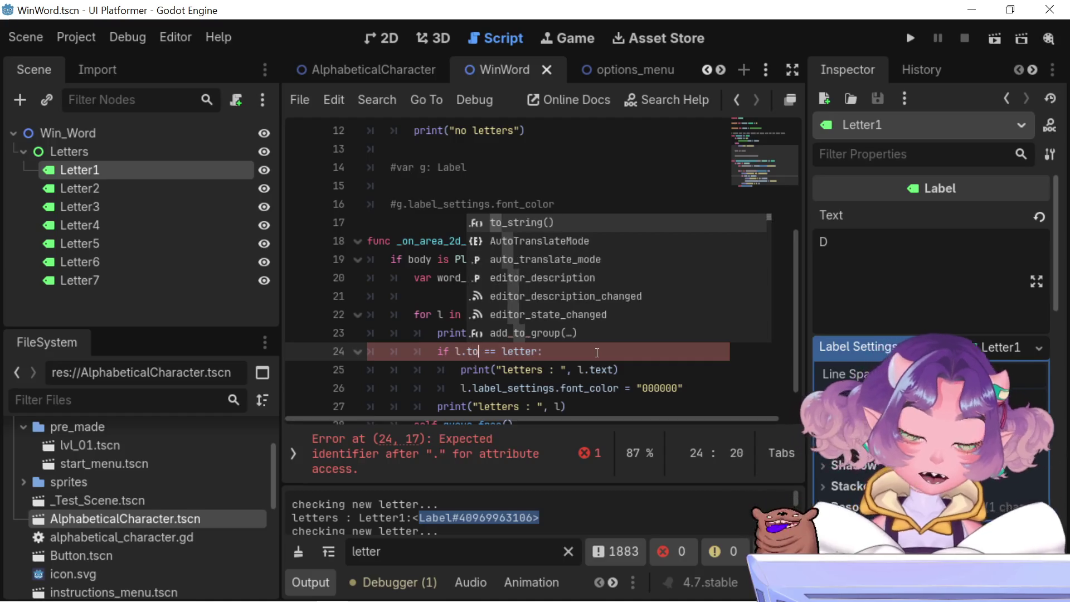
key("Return")
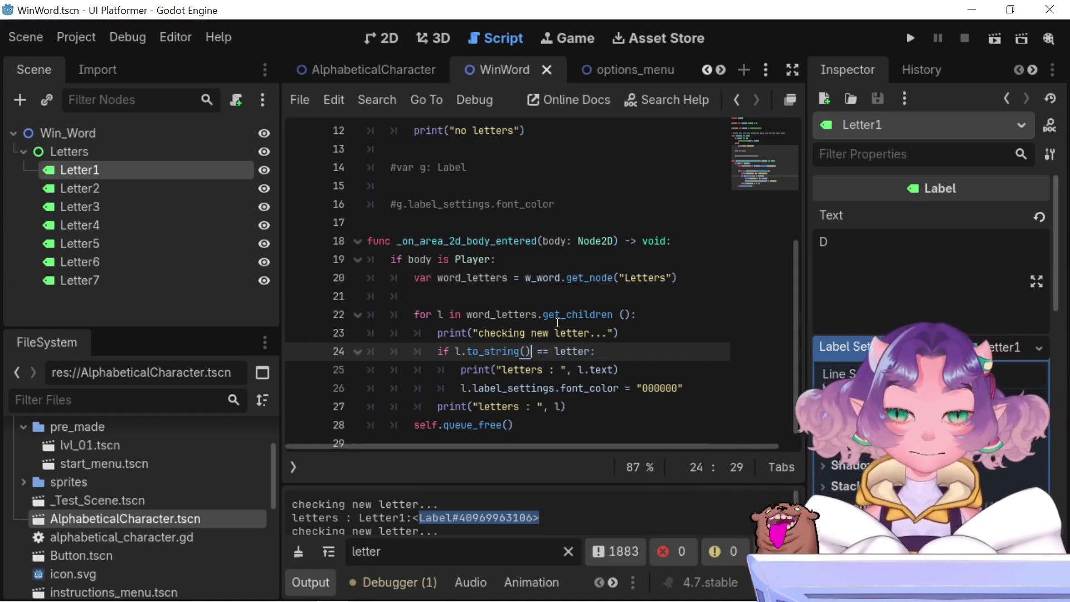
mouse_move(524, 313)
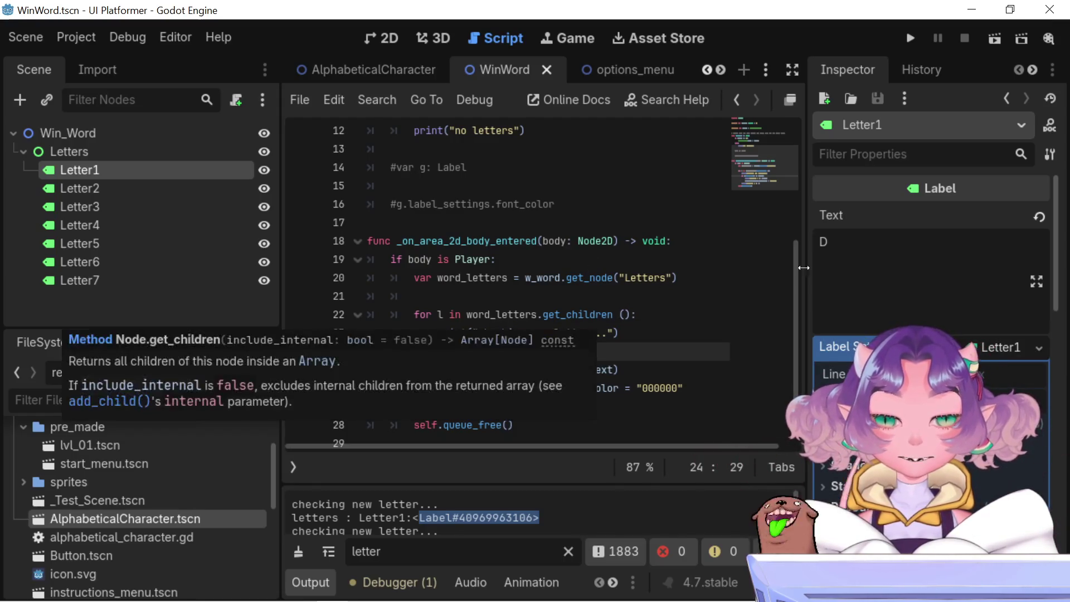
left_click_drag(536, 351, 469, 350)
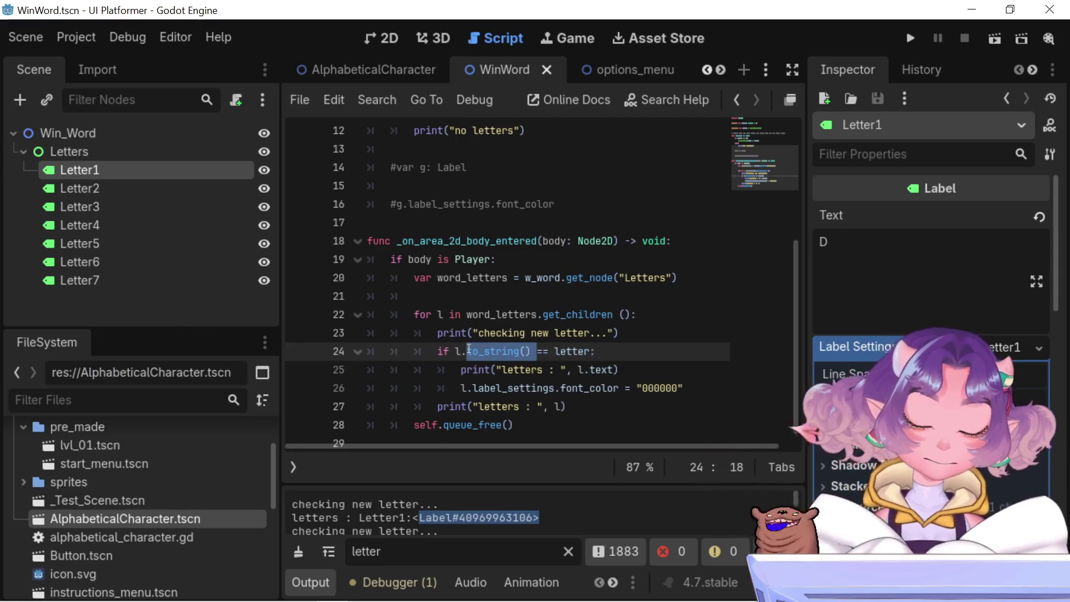
key("Right")
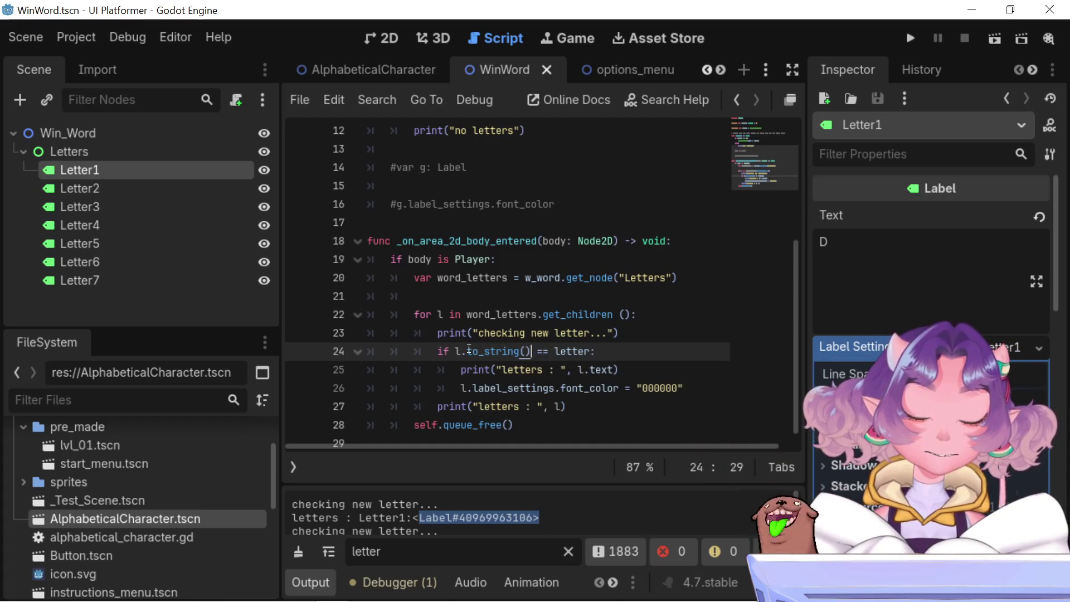
Insert .text after l. on line 24 and save the scene
scroll(597, 282, "up", 4)
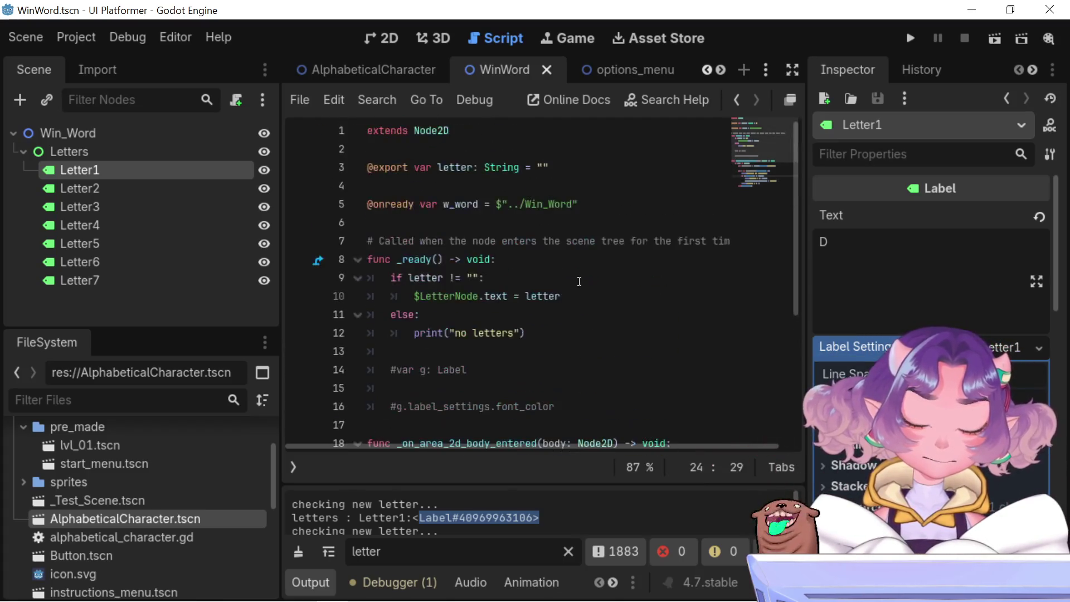
double_click(496, 297)
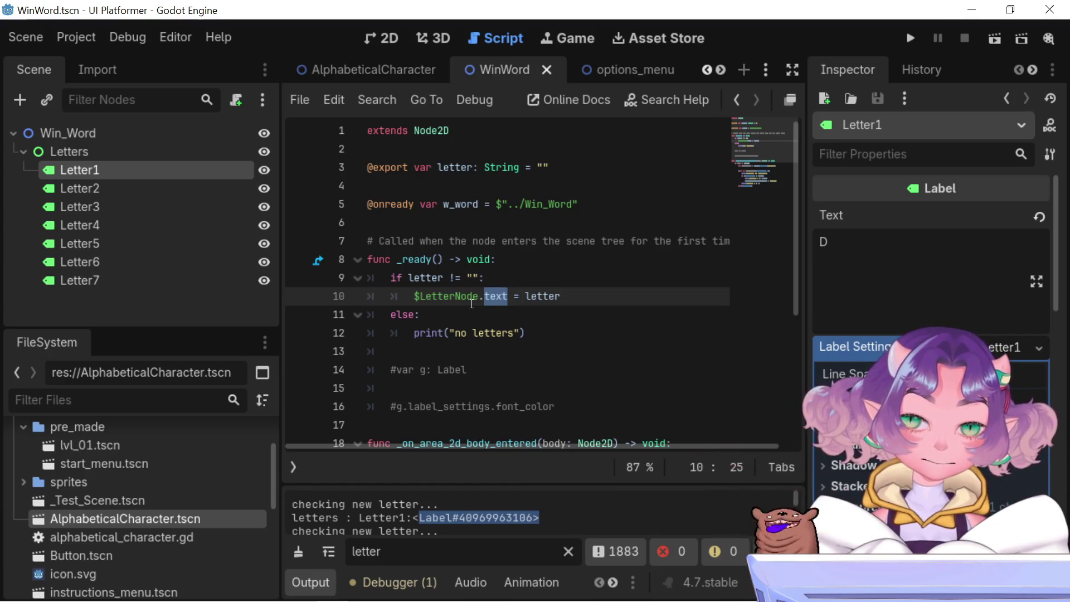
scroll(472, 304, "down", 4)
mouse_move(471, 300)
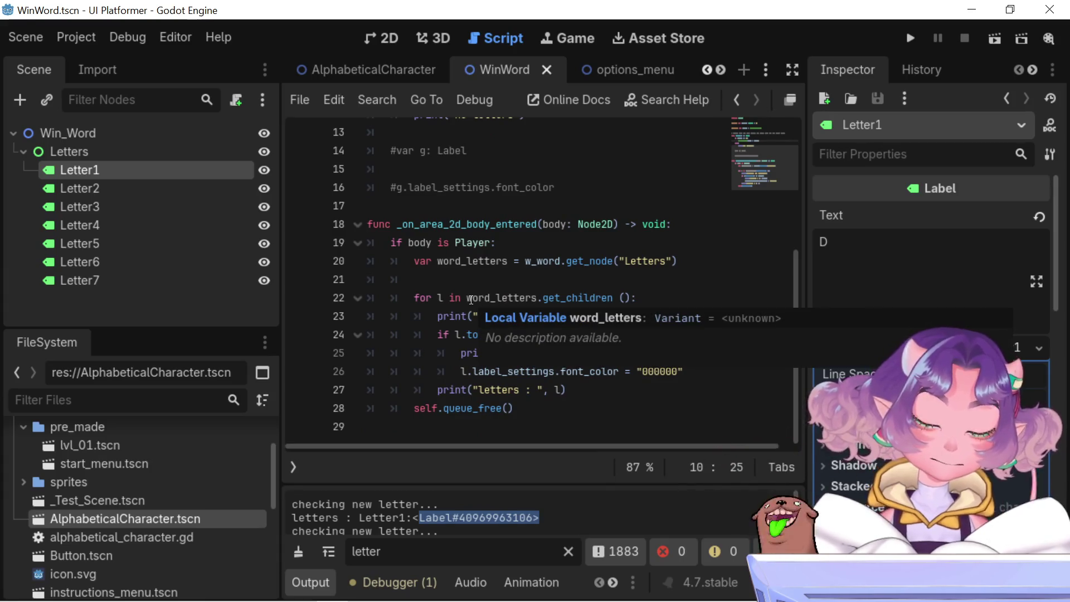
scroll(580, 133, "up", 3)
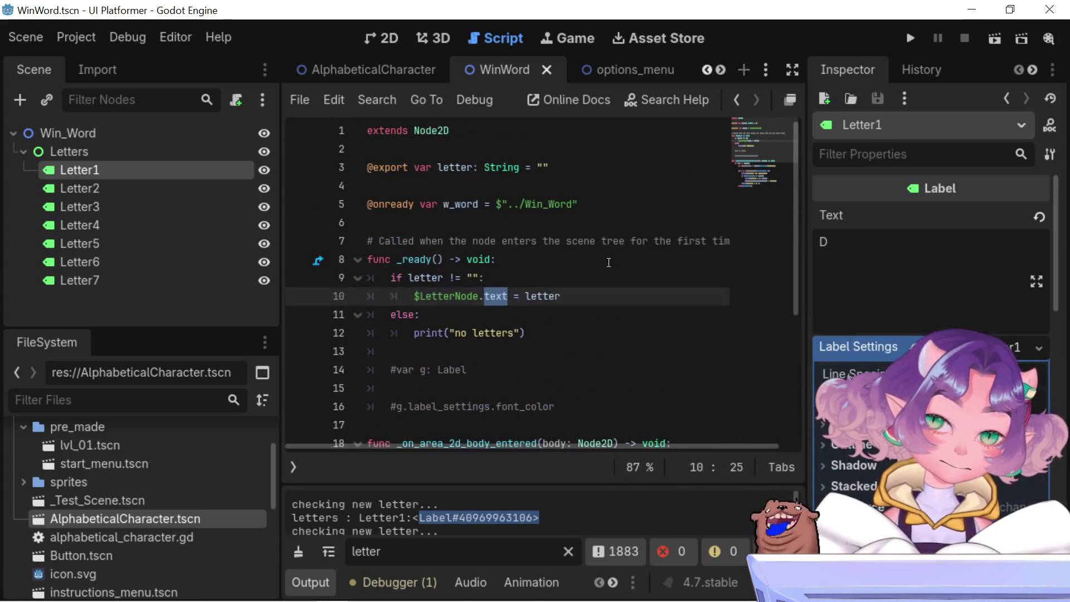
scroll(609, 262, "down", 3)
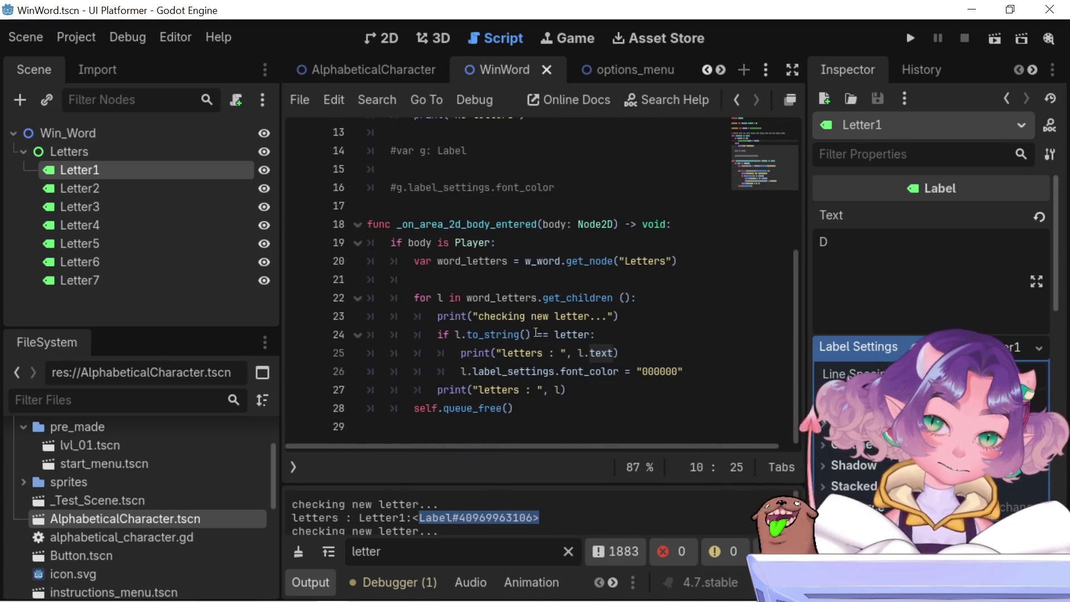
left_click(469, 335)
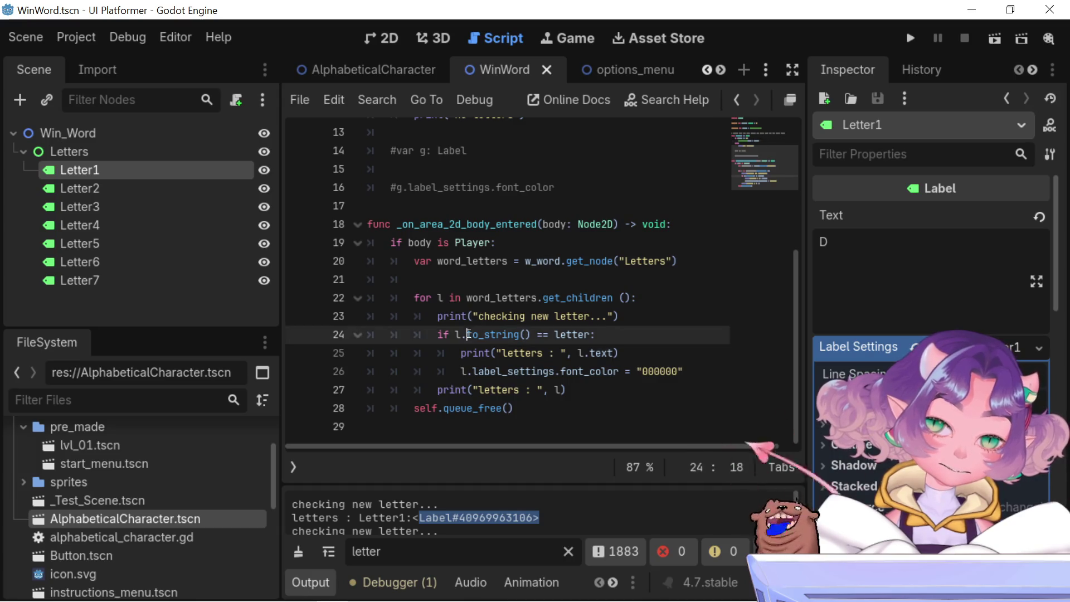
type(".text")
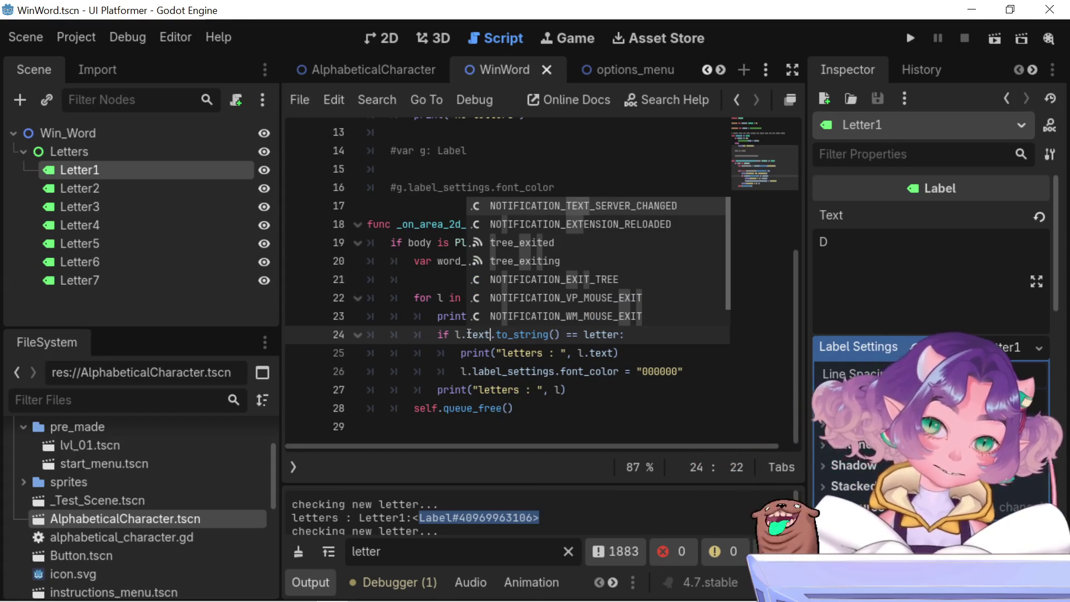
left_click(474, 279)
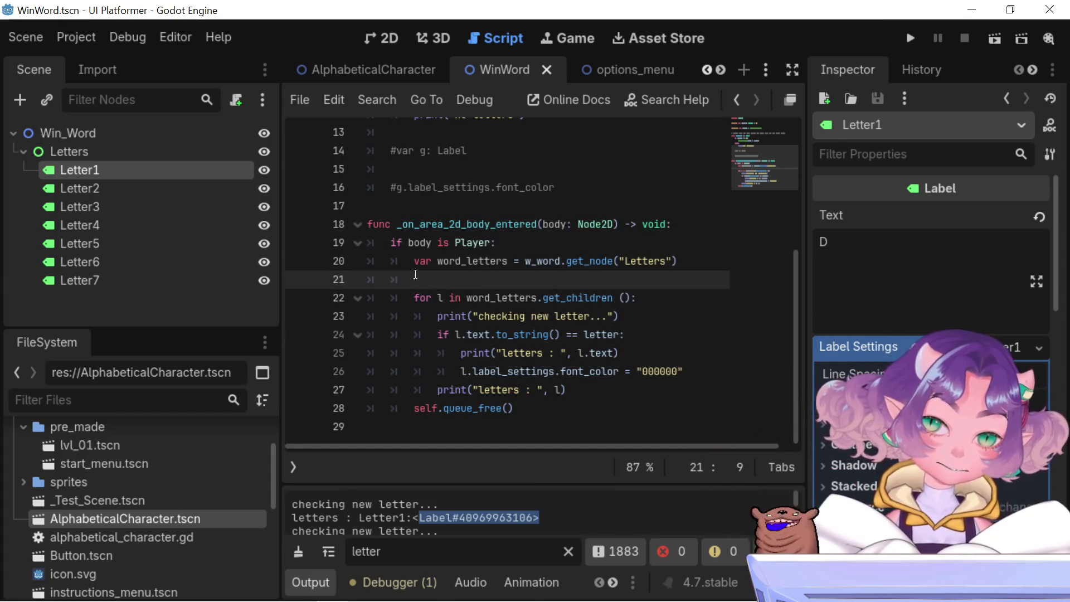
key("ctrl+s")
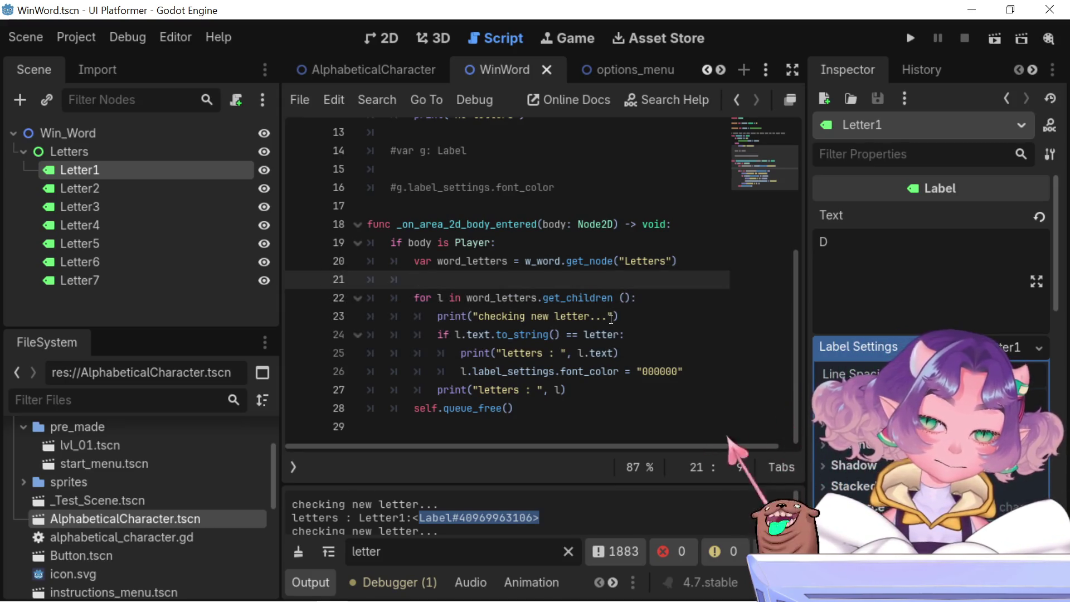
Run the project briefly, then stop the game with F8
left_click(987, 37)
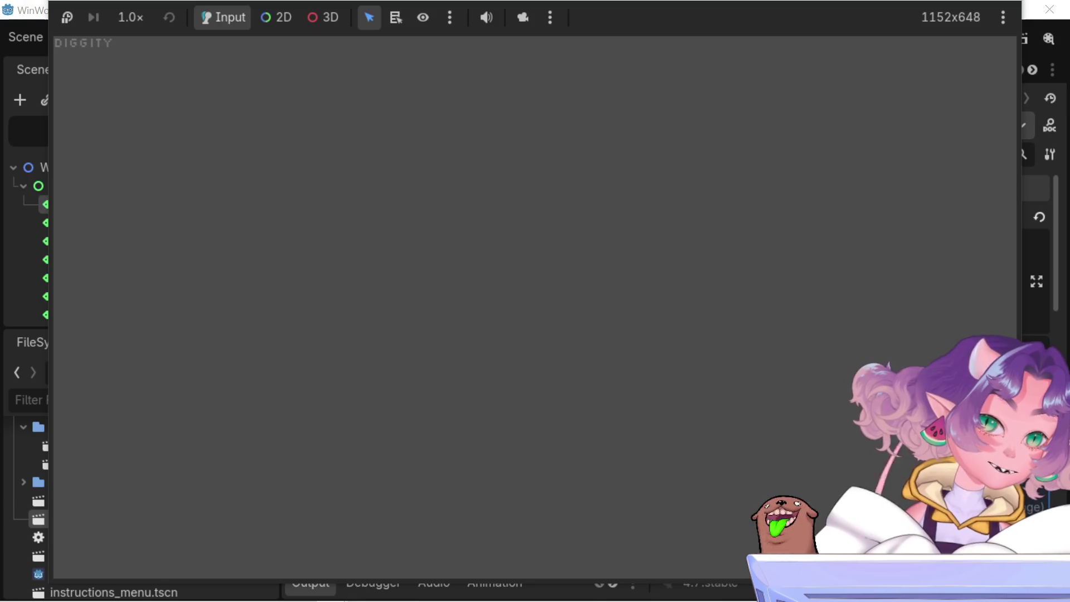
key("F8")
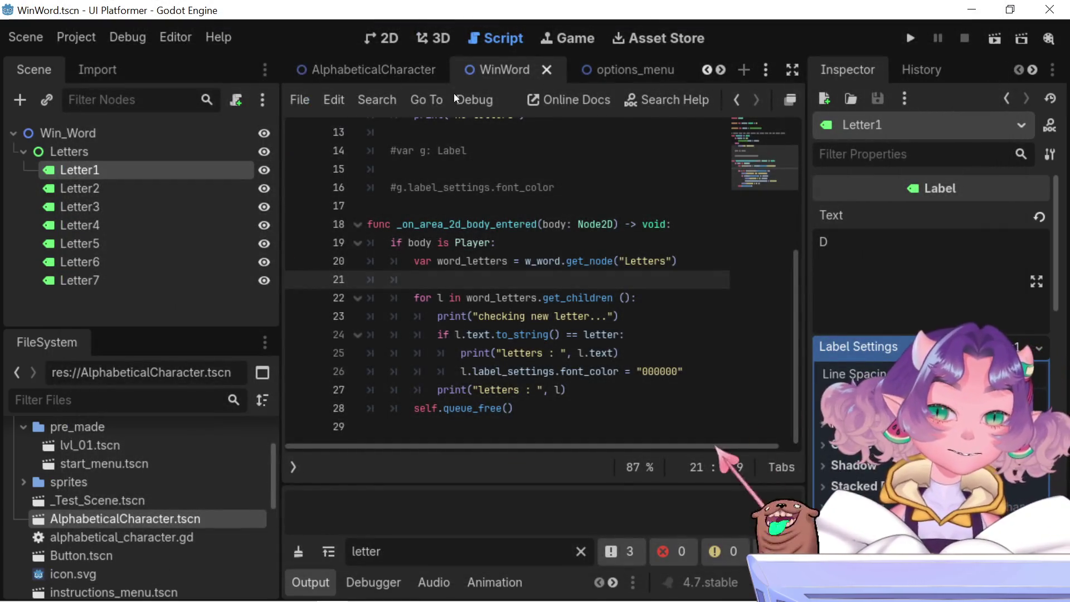
scroll(386, 75, "down", 4)
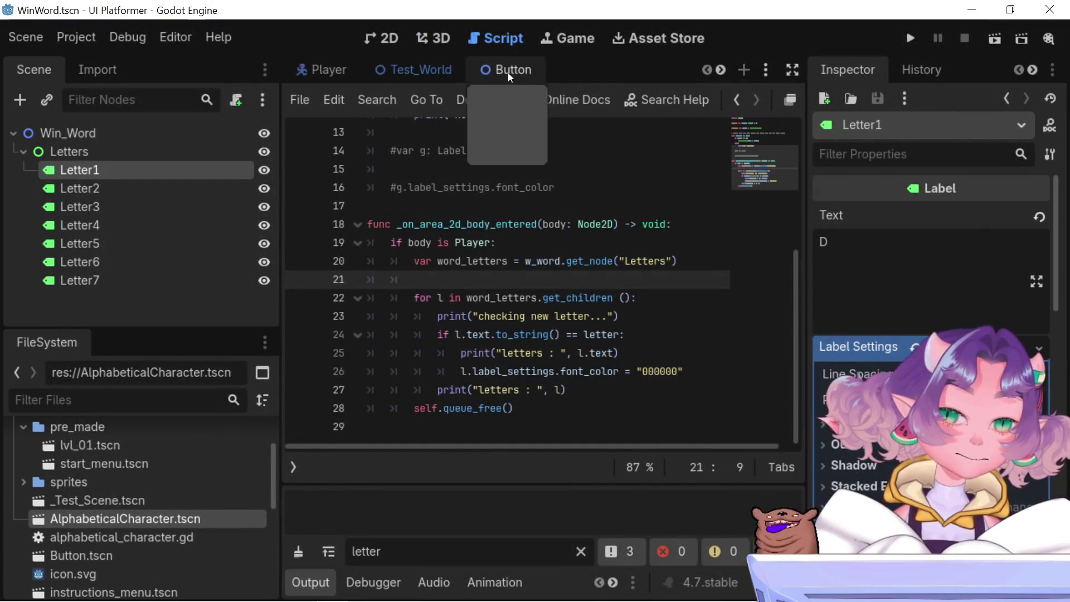
scroll(520, 79, "up", 6)
Relaunch the game from the lvl_01 scene and walk the player into a letter
left_click(671, 67)
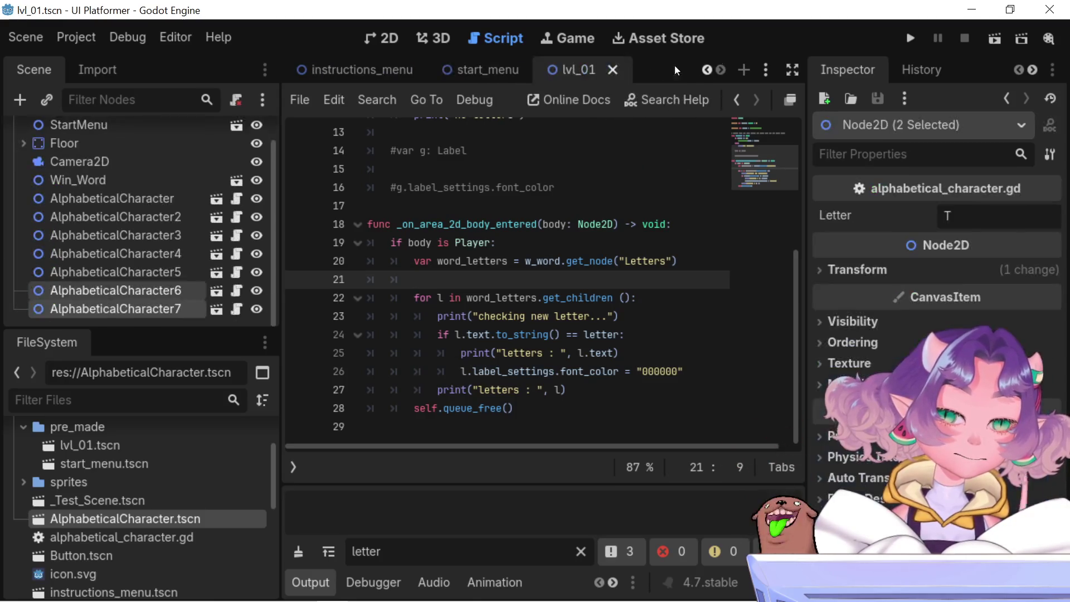
left_click(910, 38)
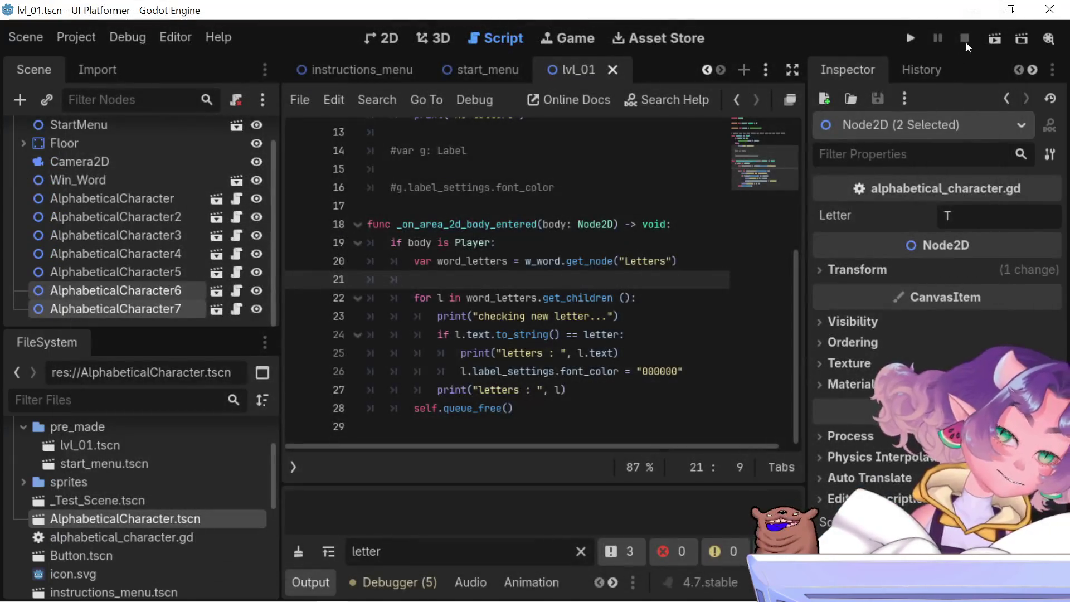
left_click(995, 38)
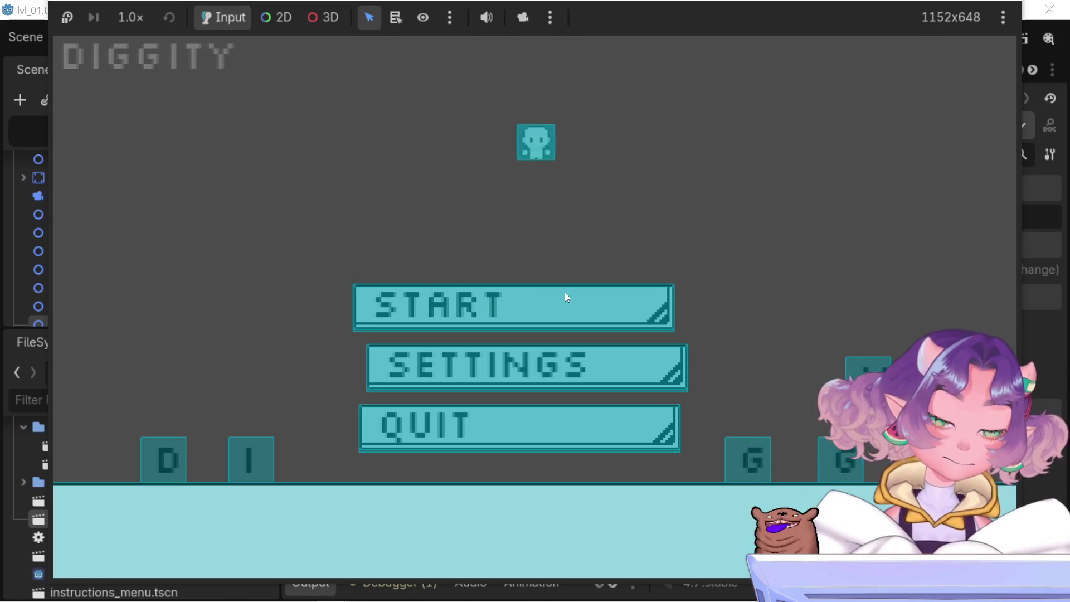
key("Right")
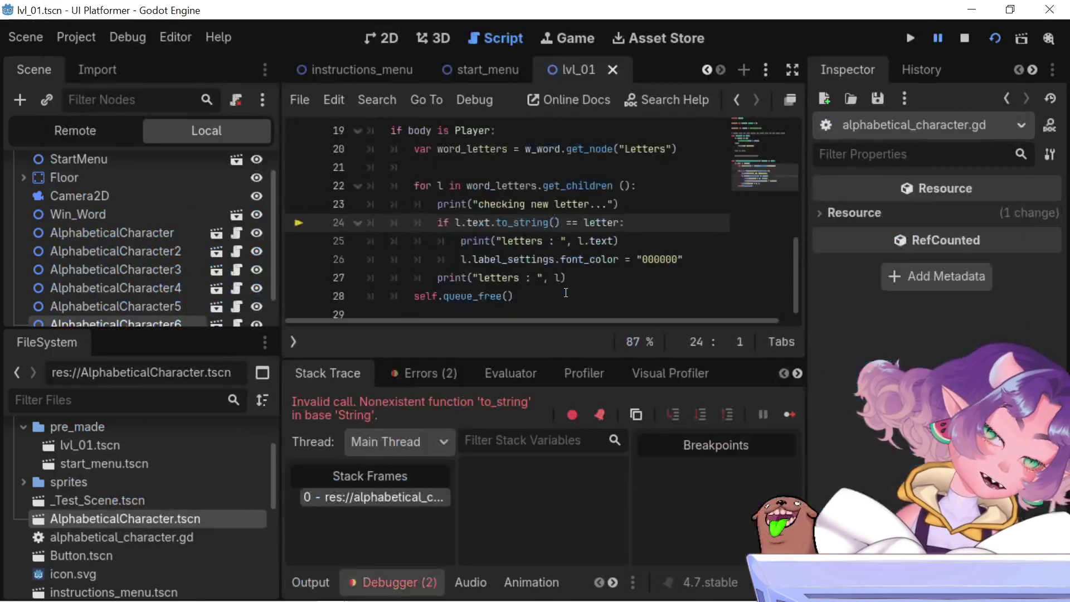